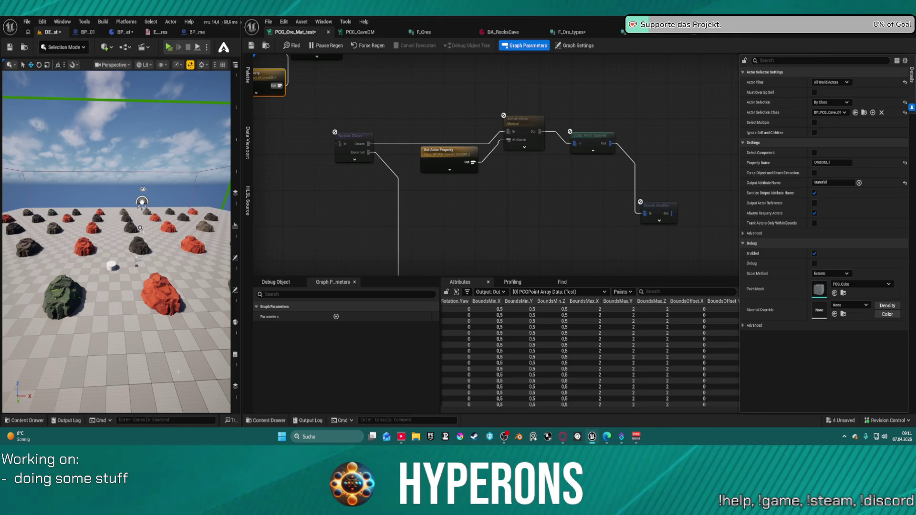
Pan the graph across Random Choice, Load Data Table and Get Attribute Set from Index nodes.
mouse_move(409, 90)
left_mouse_down()
mouse_move(441, 93)
mouse_move(523, 143)
mouse_move(533, 168)
mouse_move(466, 190)
mouse_move(482, 211)
mouse_move(563, 211)
left_mouse_up()
mouse_move(382, 210)
left_mouse_down()
mouse_move(367, 215)
mouse_move(379, 209)
left_mouse_up()
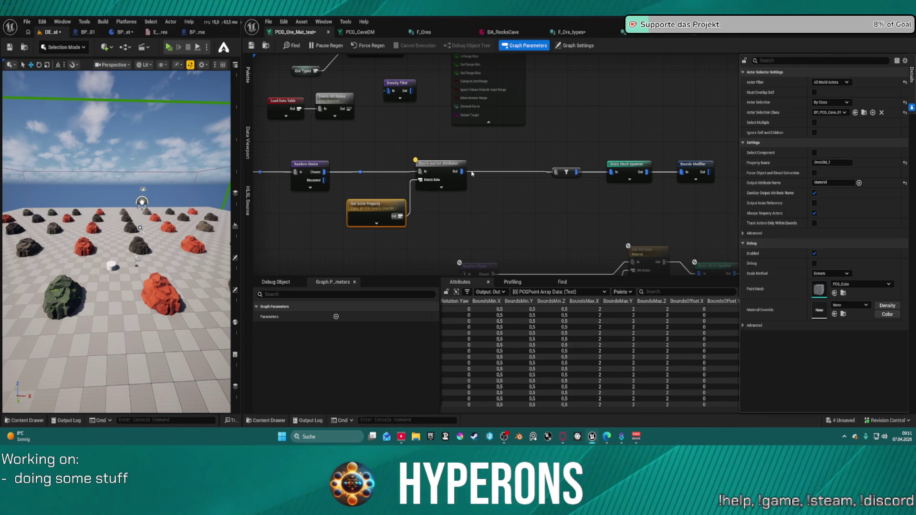
left_click_drag(474, 165, 499, 238)
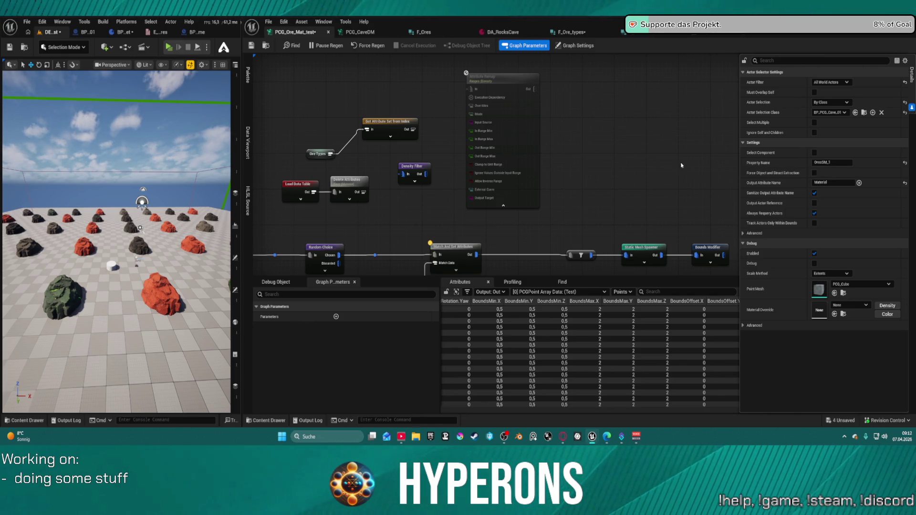
left_click_drag(682, 169, 660, 174)
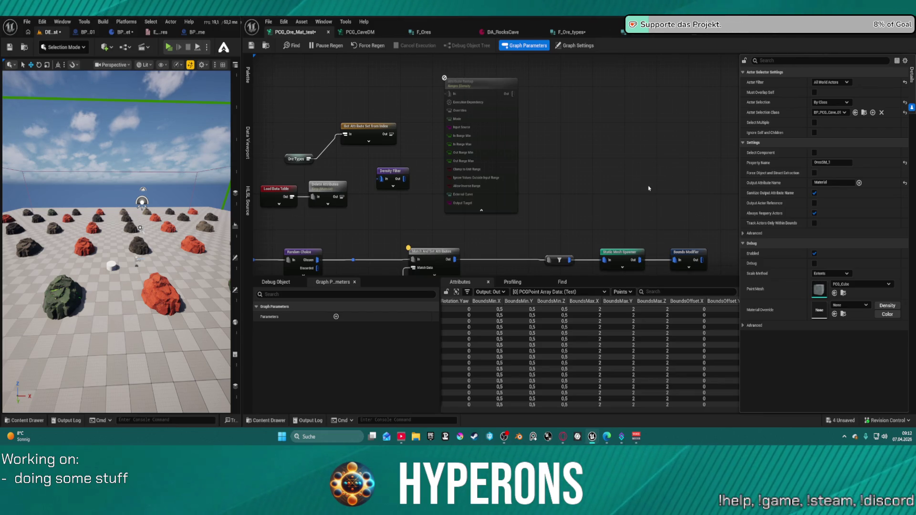
left_click_drag(638, 226, 581, 153)
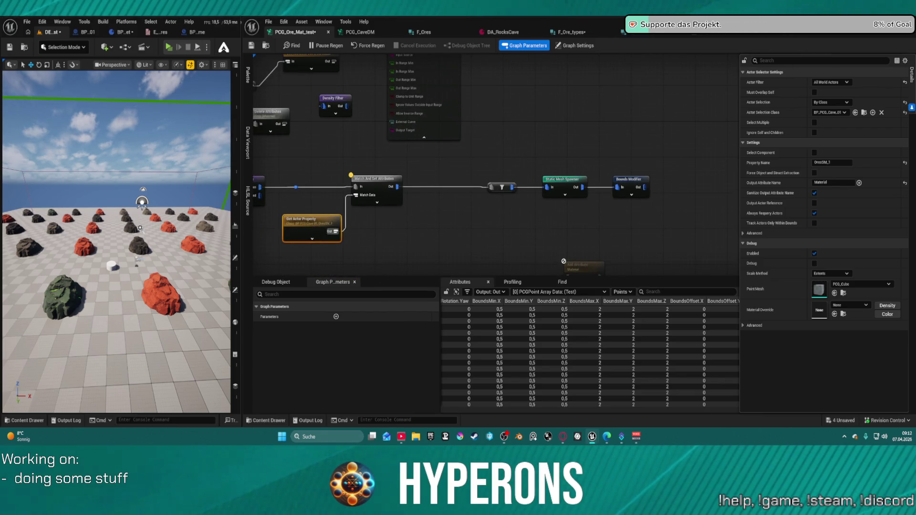
left_click_drag(444, 225, 552, 215)
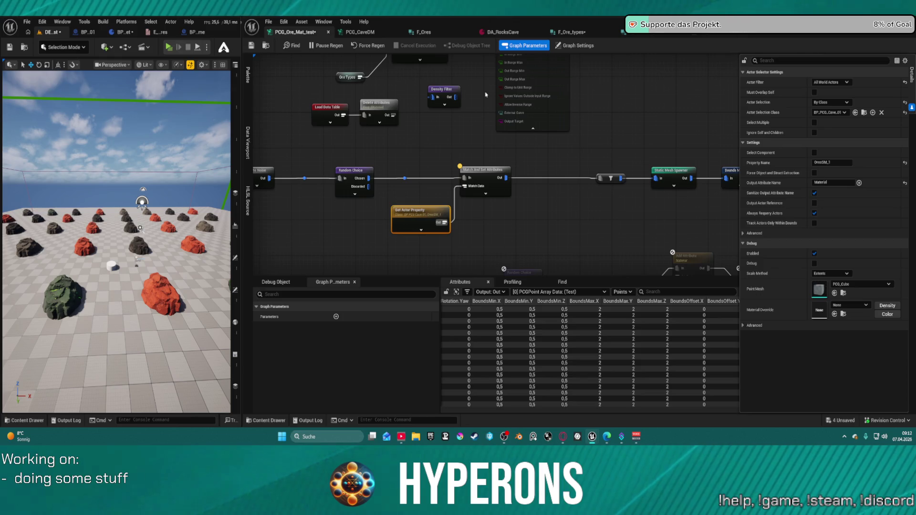
mouse_move(483, 135)
left_mouse_down()
mouse_move(498, 212)
mouse_move(477, 201)
left_mouse_up()
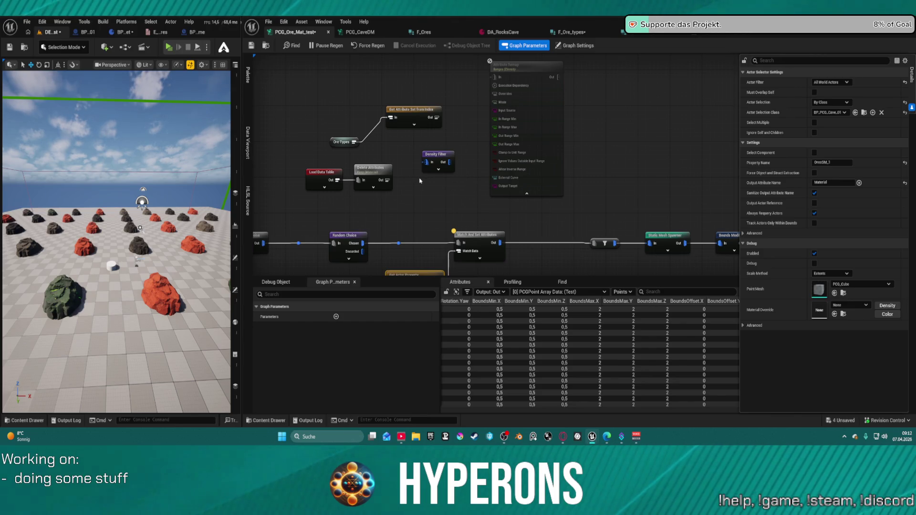
Select and expand the Density Filter node to review its 0.5–1.0 Lower and Upper Bounds.
left_click(437, 175)
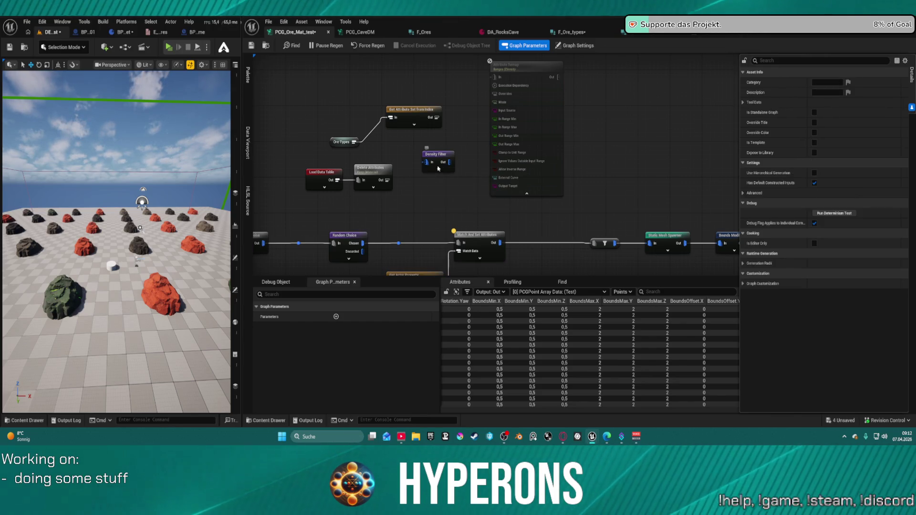
left_click(438, 167)
left_click(437, 171)
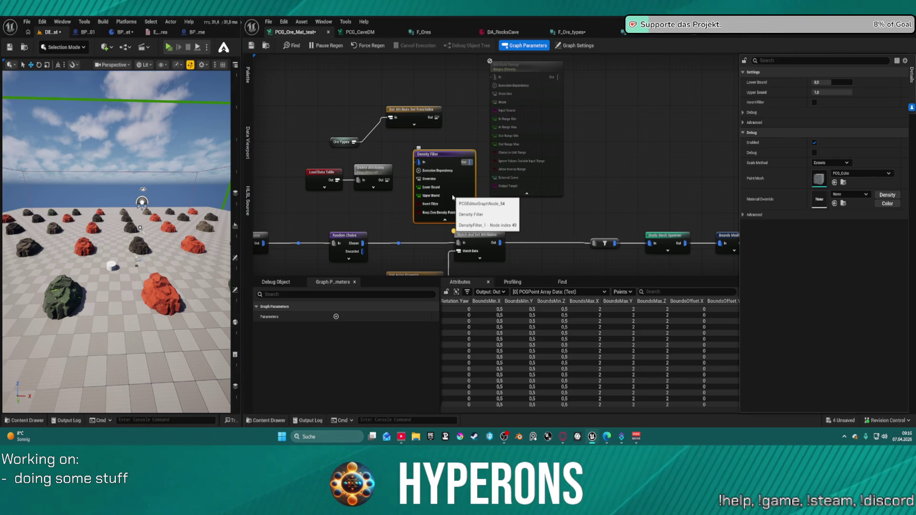
scroll(563, 138, "down", 1)
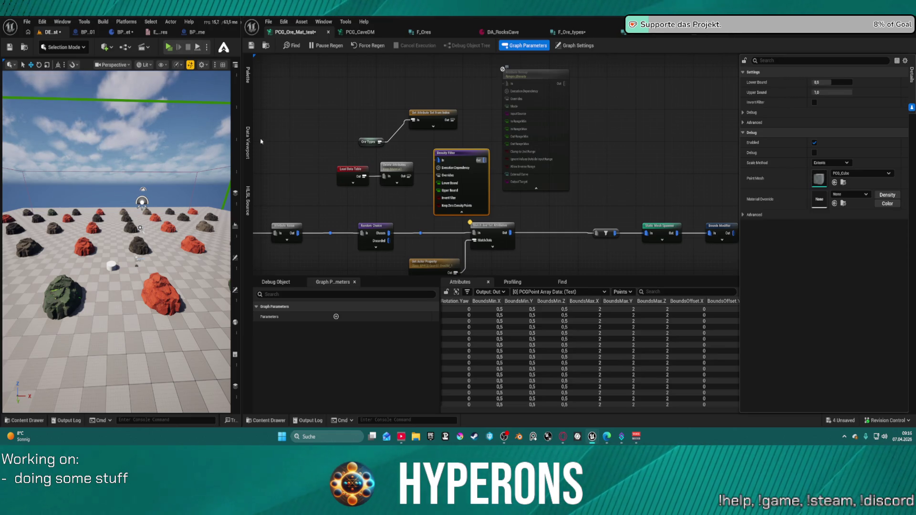
right_click(571, 202)
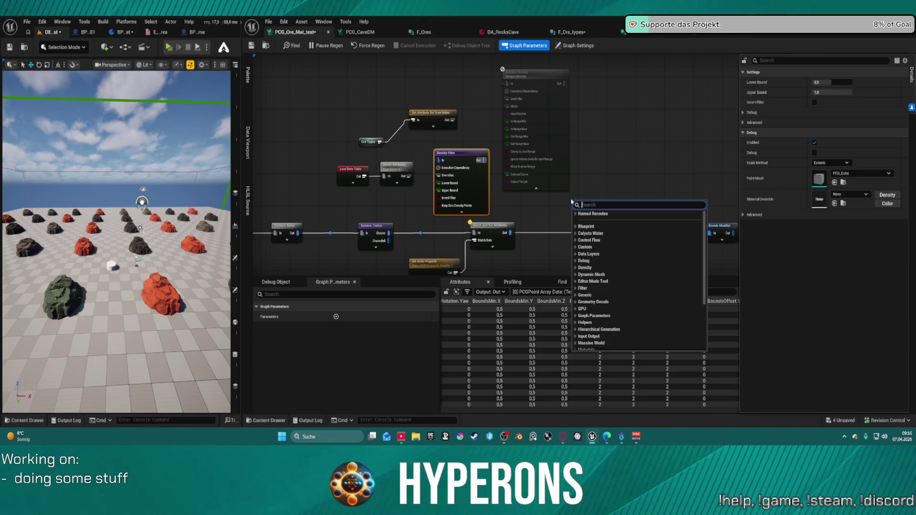
type("jo")
key("Return")
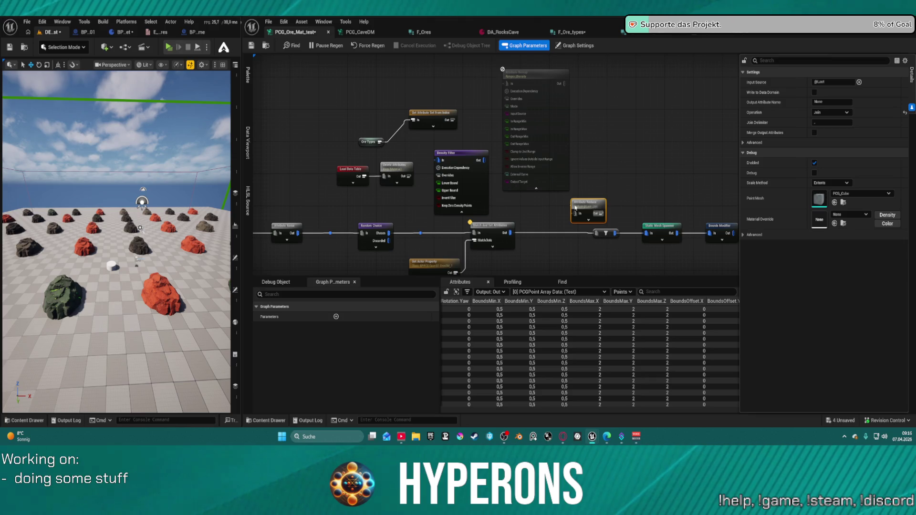
left_click_drag(575, 207, 543, 206)
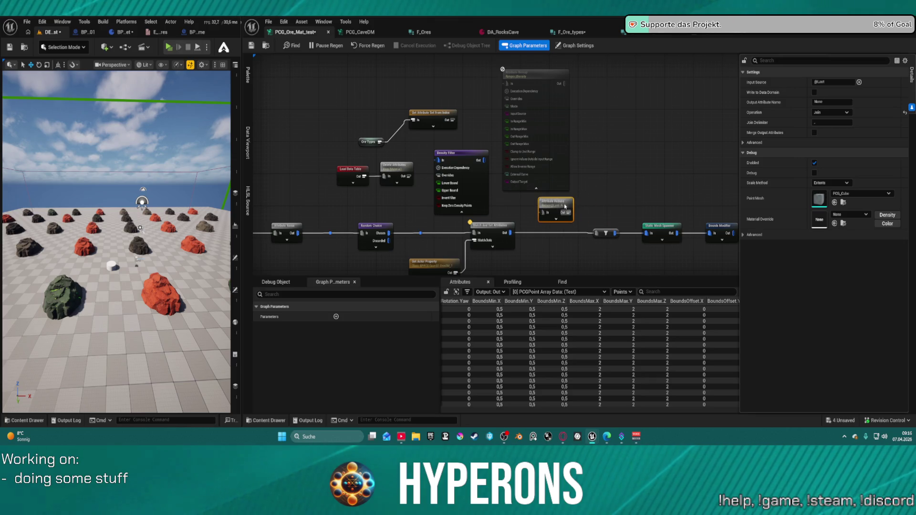
left_click(825, 115)
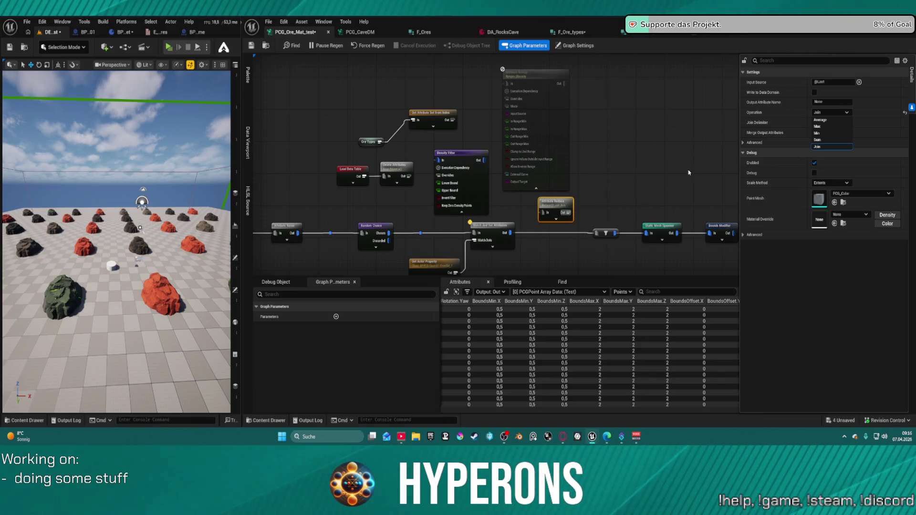
left_click(619, 169)
key("Delete")
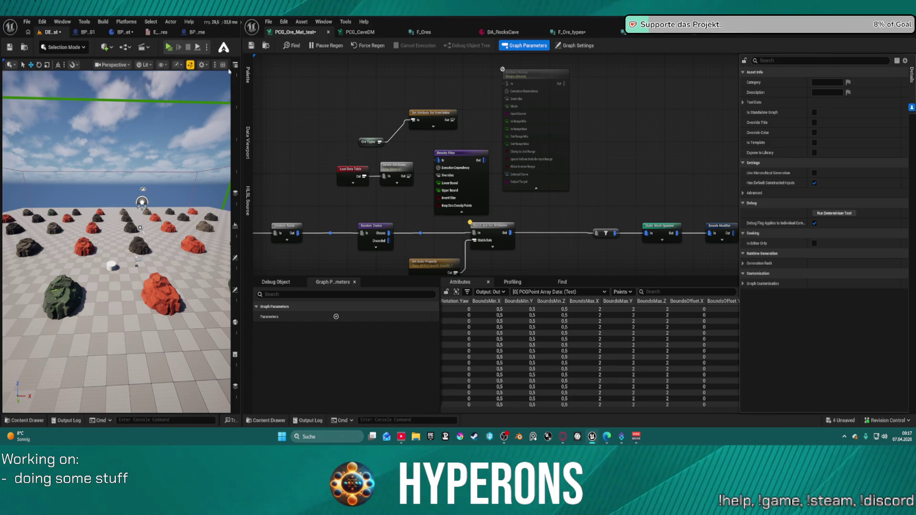
Move the Match And Set Attributes node up and to the left, its wires following.
mouse_move(625, 164)
left_mouse_down()
mouse_move(617, 213)
mouse_move(622, 194)
left_mouse_up()
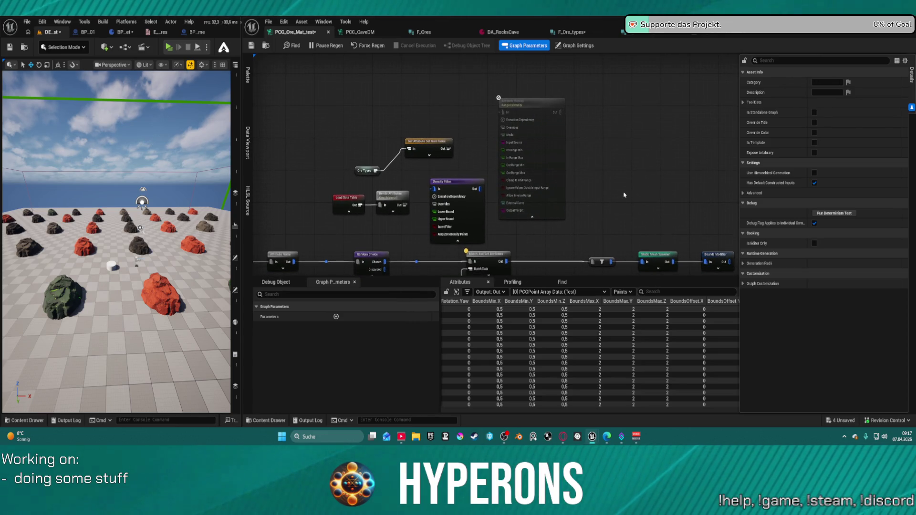
scroll(600, 176, "up", 2)
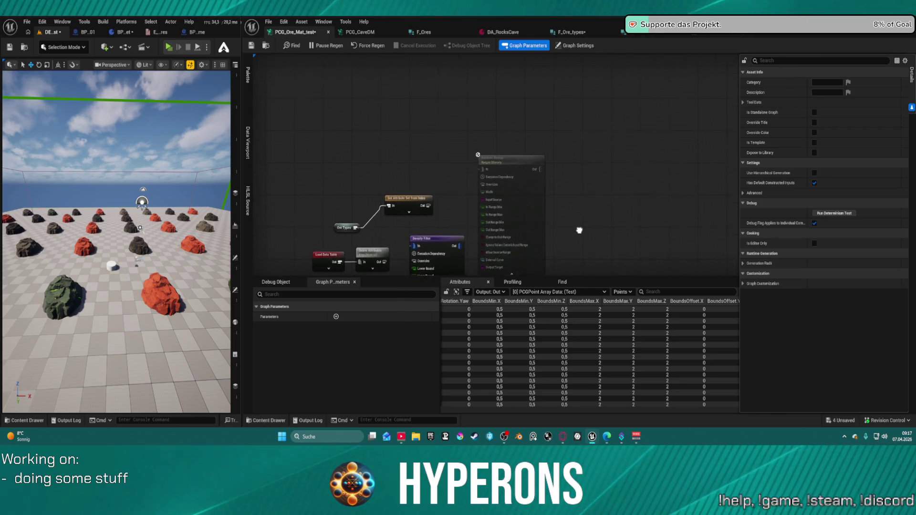
left_click_drag(575, 219, 579, 138)
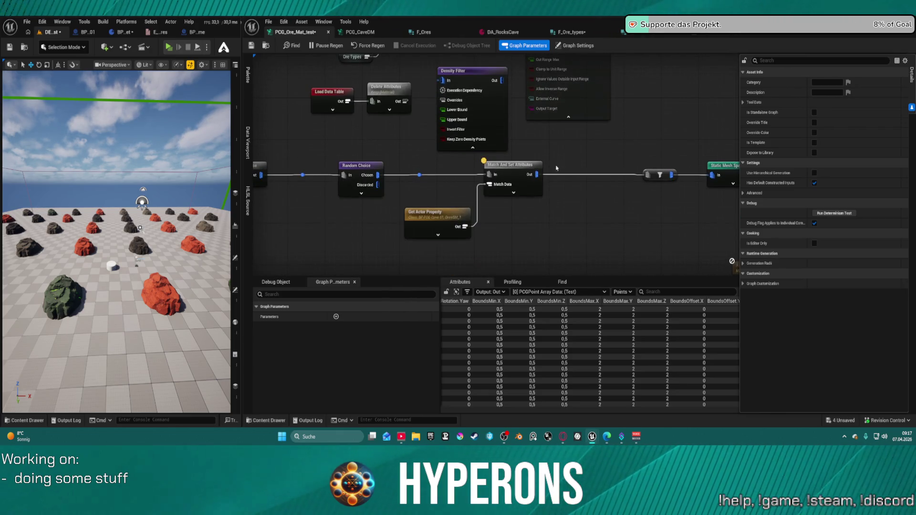
left_click(562, 176)
mouse_move(562, 175)
left_mouse_down()
mouse_move(520, 165)
mouse_move(535, 167)
left_mouse_up()
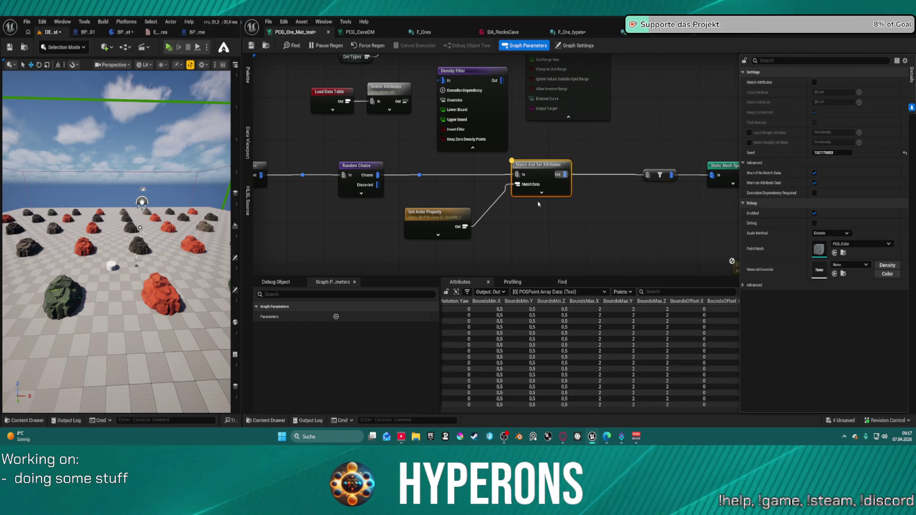
Shift Get Actor Property slightly right beneath Match And Set Attributes, still wired to Match Data.
left_click_drag(438, 220, 466, 220)
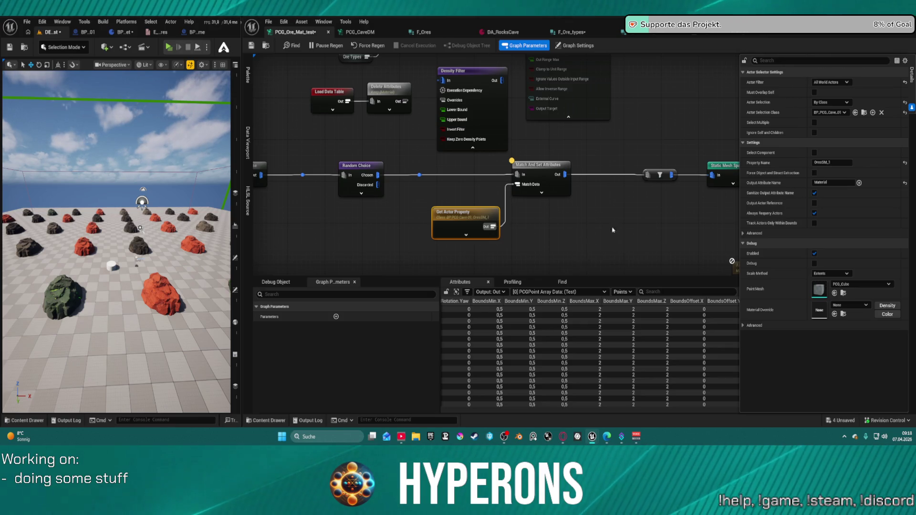
scroll(606, 228, "up", 2)
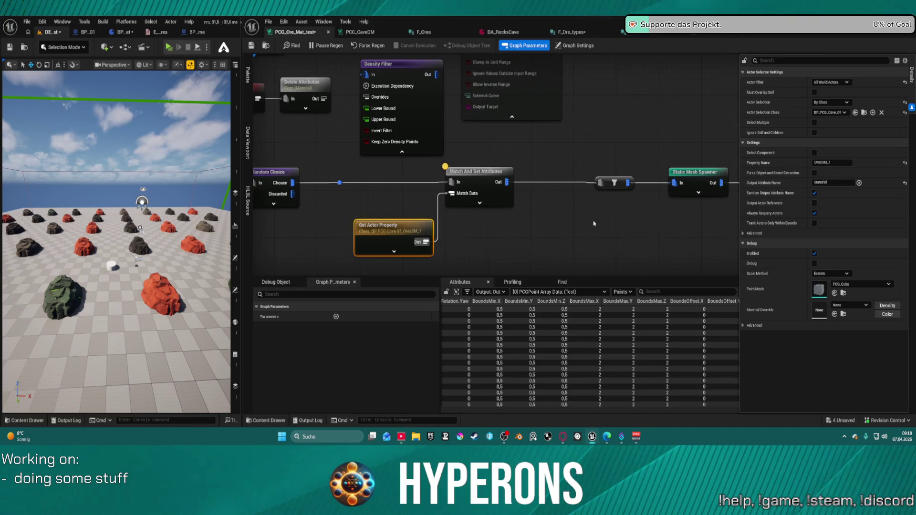
Box-select Match And Set Attributes with Get Actor Property and move both left toward Random Choice.
left_click_drag(386, 174, 496, 252)
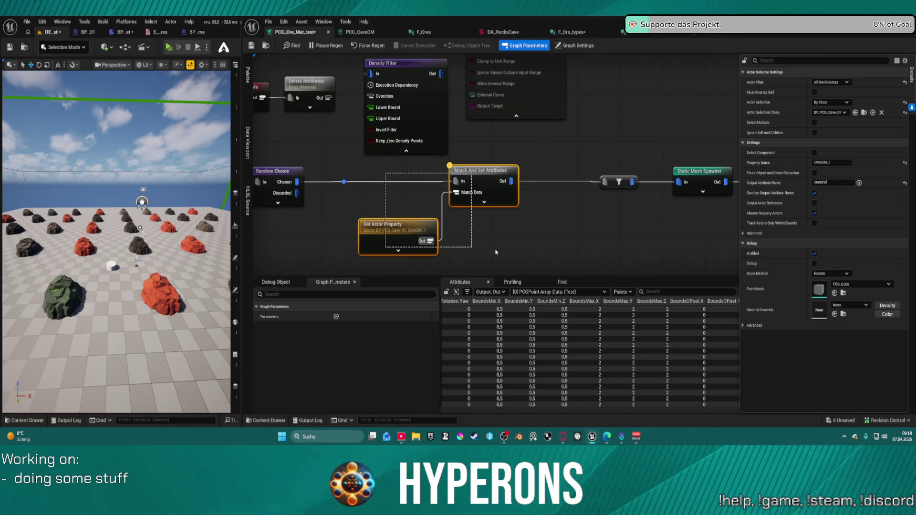
left_click_drag(481, 173, 395, 174)
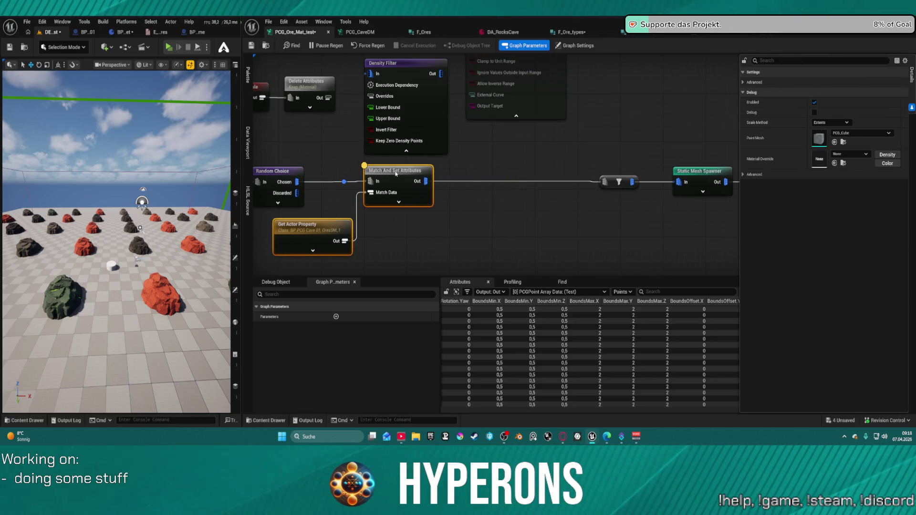
left_click(512, 212)
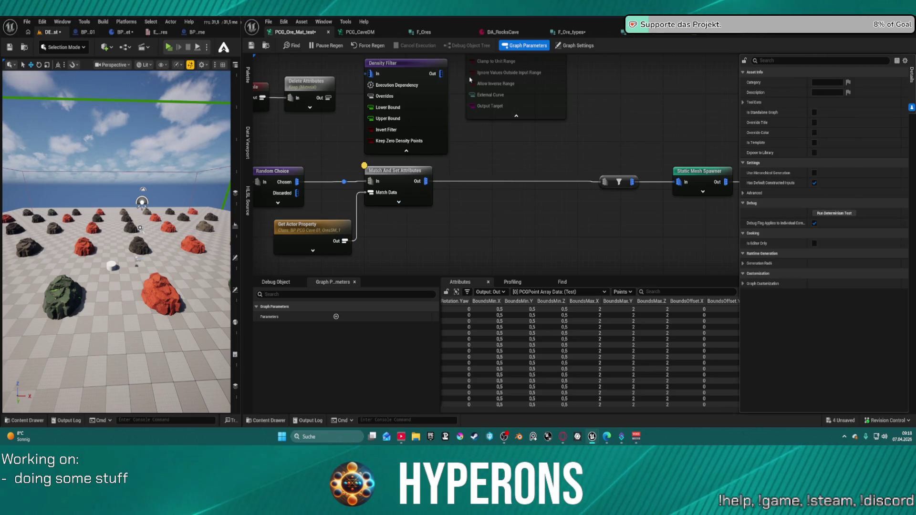
Move Attribute Remap right, Density Filter up-right, and Get Attribute Set from Index and Ore Types up-left.
left_click(424, 96)
left_click_drag(445, 100, 516, 212)
left_click_drag(604, 115, 652, 121)
left_click_drag(444, 173, 501, 125)
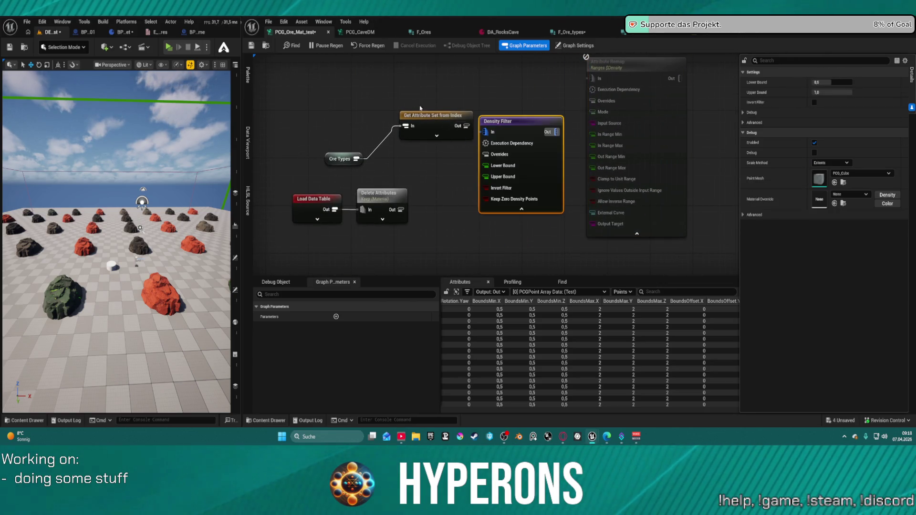
left_click_drag(420, 115, 377, 91)
left_click_drag(338, 159, 294, 123)
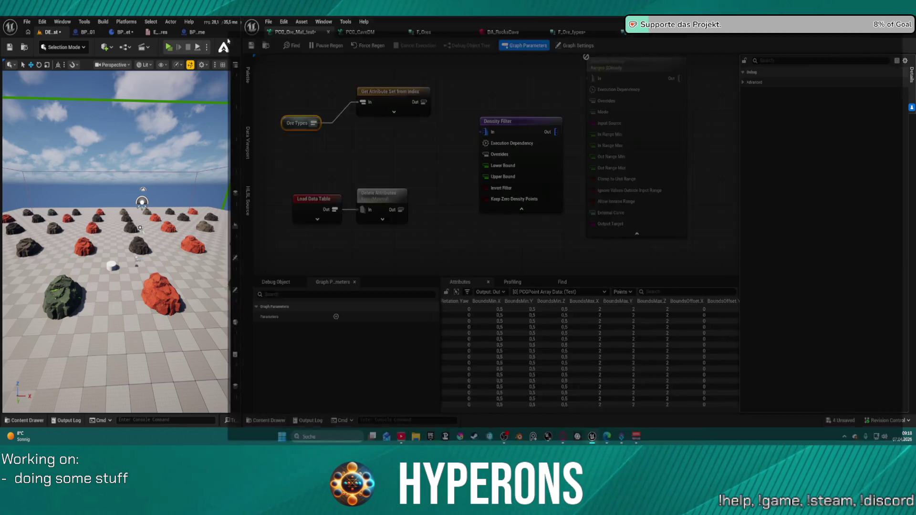
Detach the PCG_Ore_Mat_test graph into its own window, docking PCG_CaveDM and pulling out F_Ores.
left_click_drag(296, 32, 217, 34)
mouse_move(280, 37)
left_mouse_down()
mouse_move(351, 34)
mouse_move(230, 35)
left_mouse_up()
mouse_move(295, 34)
left_mouse_down()
mouse_move(200, 55)
mouse_move(170, 40)
mouse_move(195, 31)
left_mouse_up()
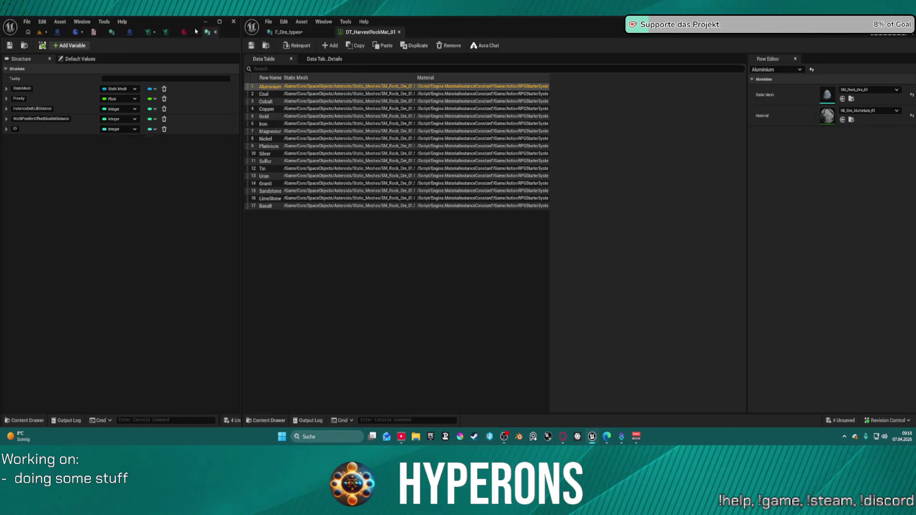
Dock F_Ore_types and DT_HarvestRockMat_01 into the left window, maximize it, then return to DEV_Ores_Test.
left_click_drag(286, 32, 173, 32)
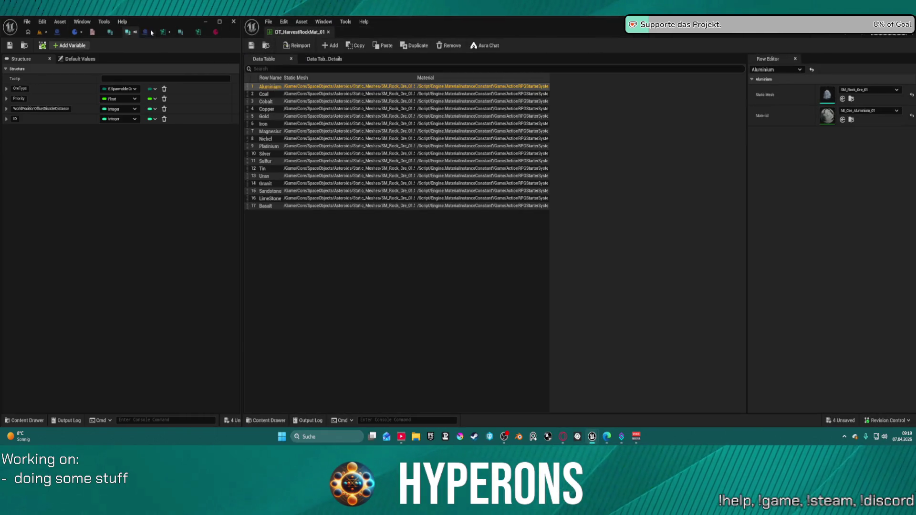
left_click_drag(300, 32, 158, 32)
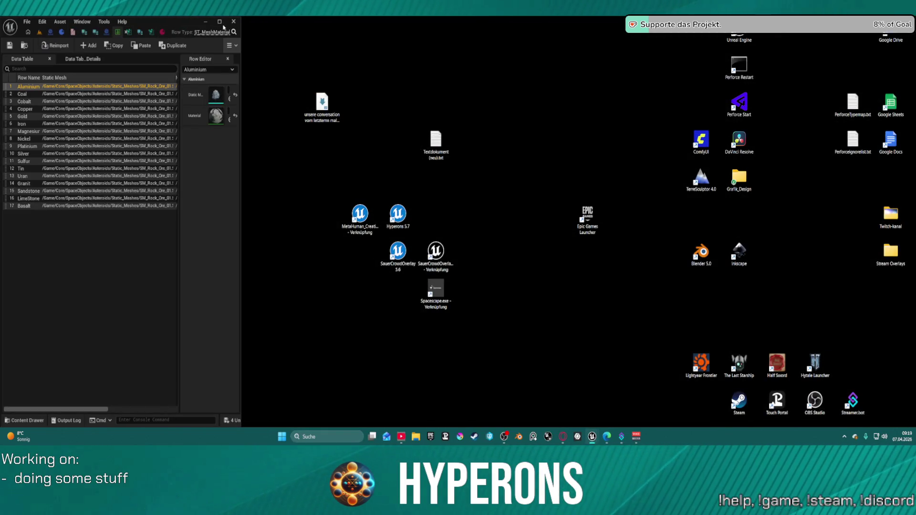
left_click(220, 22)
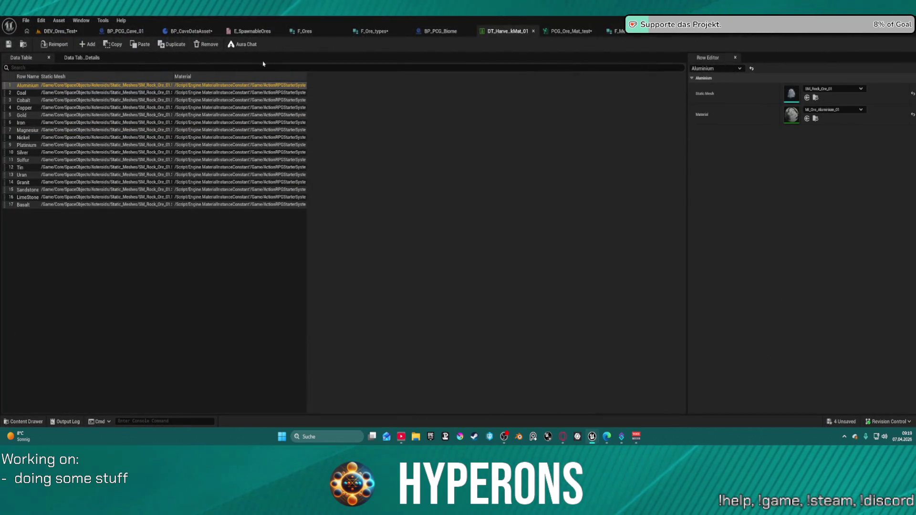
left_click(59, 31)
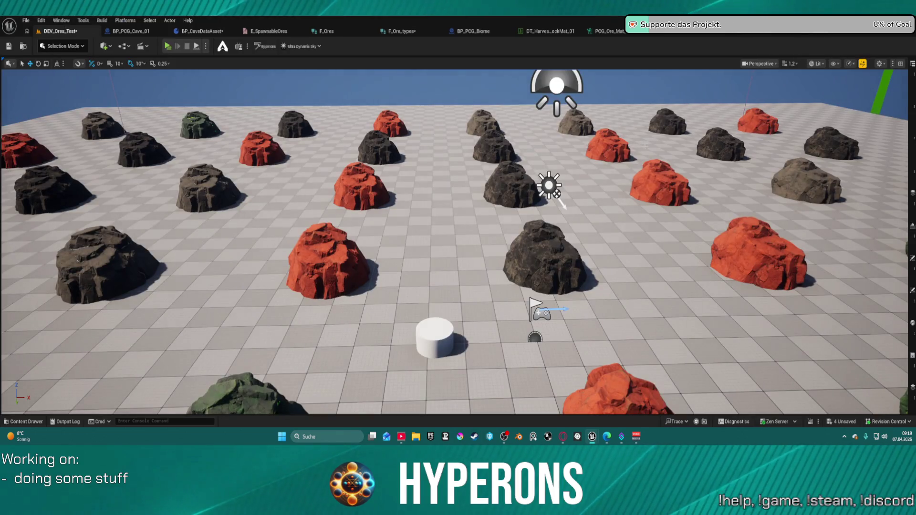
Fly the camera up to overlook the field of red, dark and green ore rocks.
mouse_move(629, 152)
left_mouse_down()
mouse_move(572, 119)
mouse_move(629, 151)
left_mouse_up()
left_click_drag(572, 153, 691, 148)
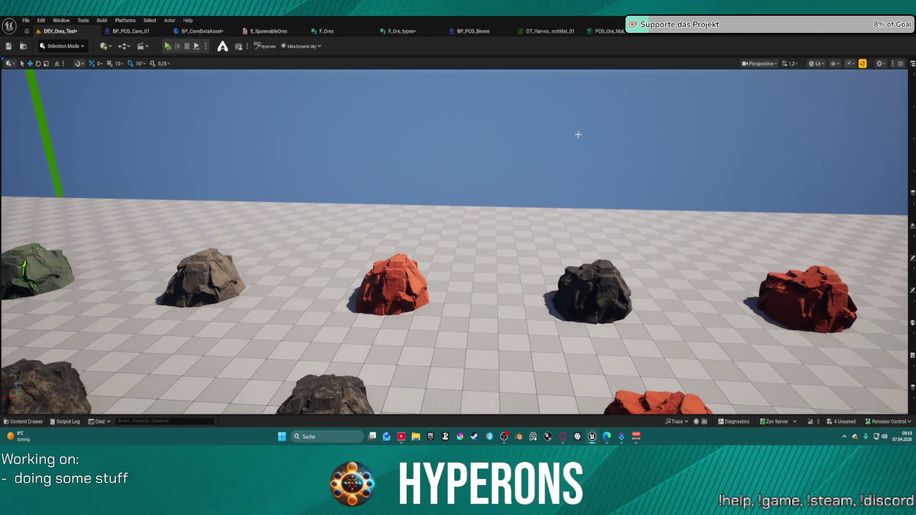
mouse_move(450, 159)
left_mouse_down()
mouse_move(449, 181)
mouse_move(477, 191)
left_mouse_up()
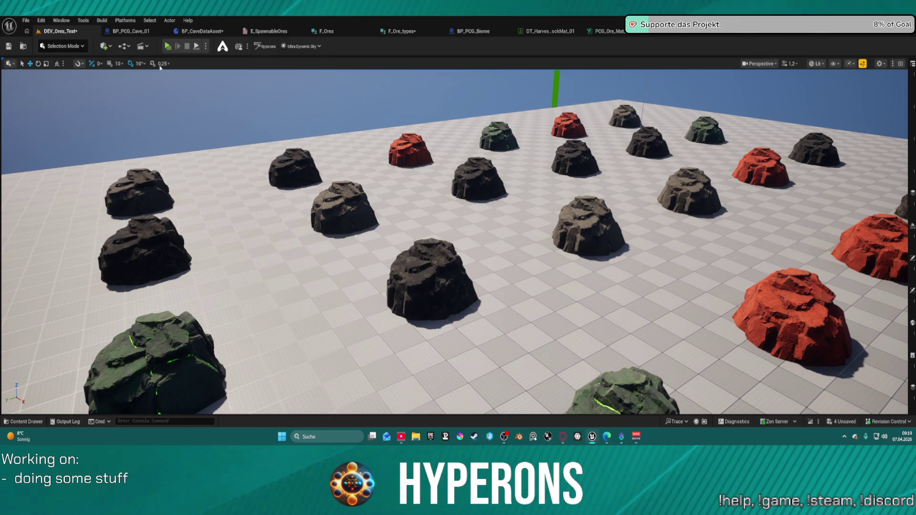
Open the PCG_CaveDM data asset settings: Density 1.0, BoundsMax 2.0, Ore Types Uran, Aluminium, Coal.
left_click(24, 21)
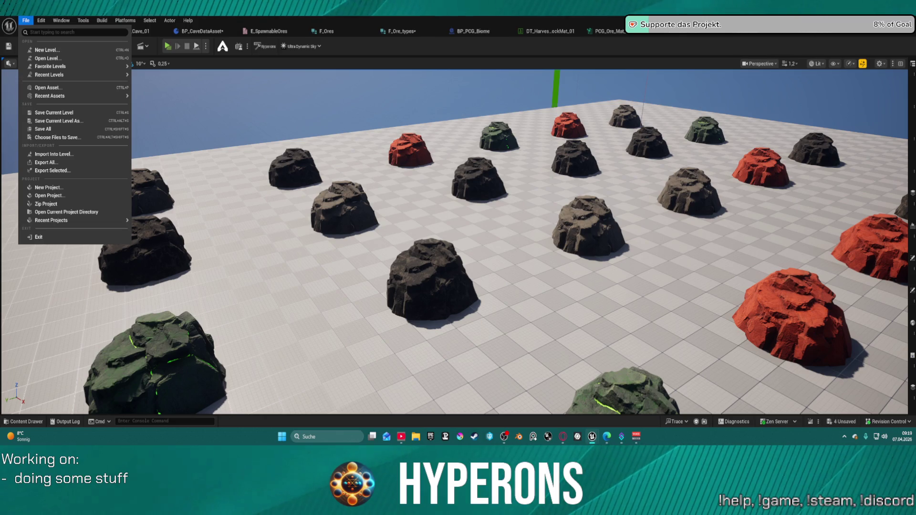
left_click(26, 21)
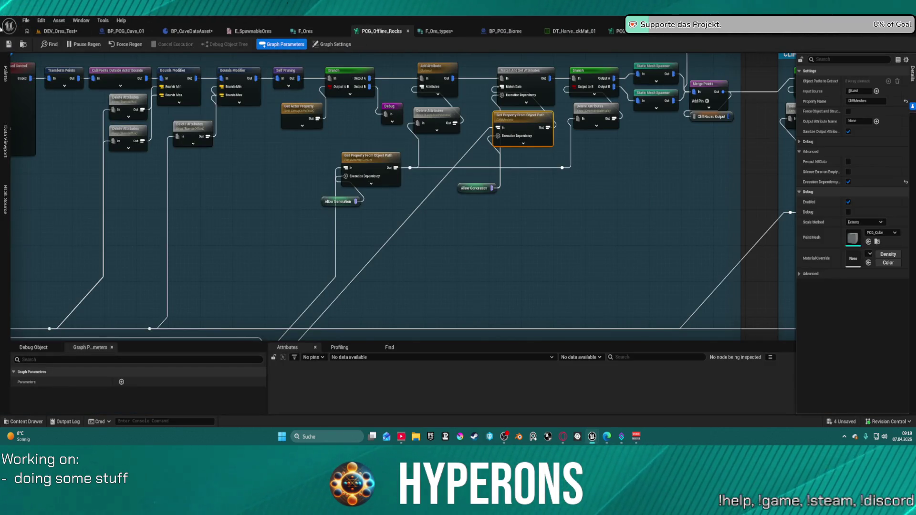
left_click(48, 32)
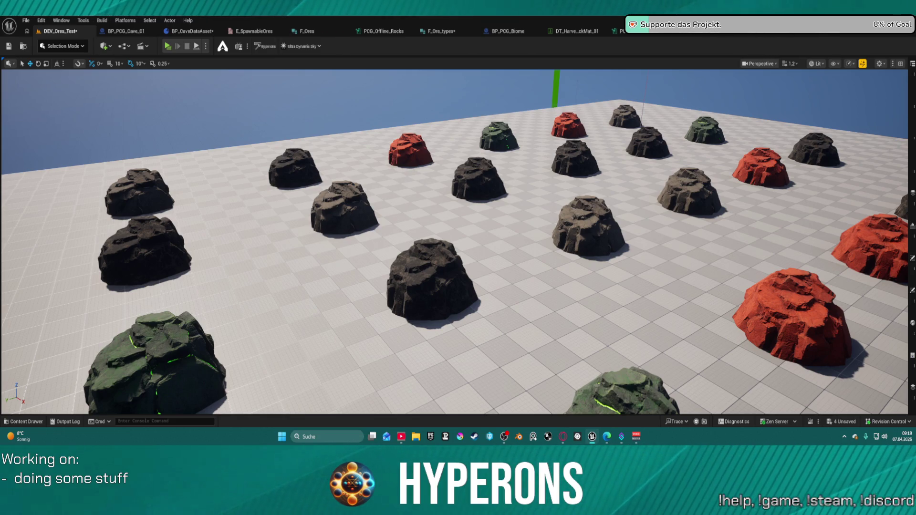
left_click(758, 34)
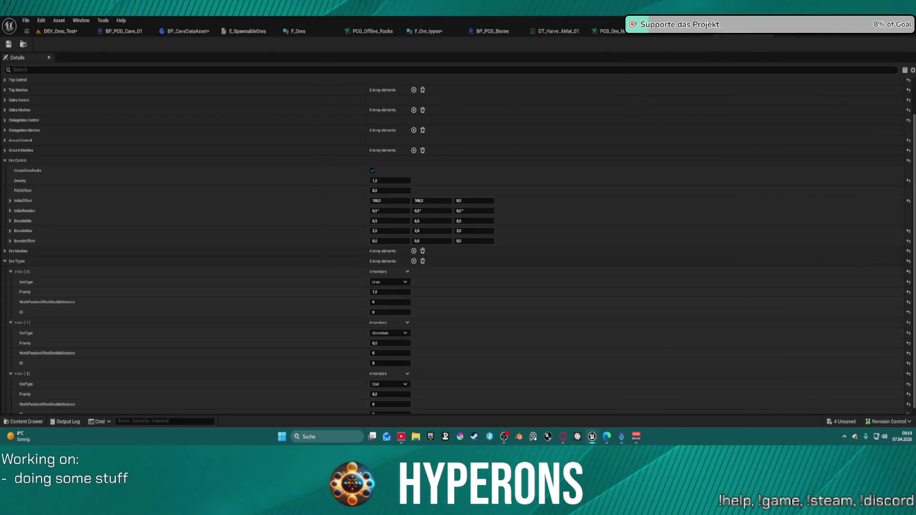
left_click(67, 34)
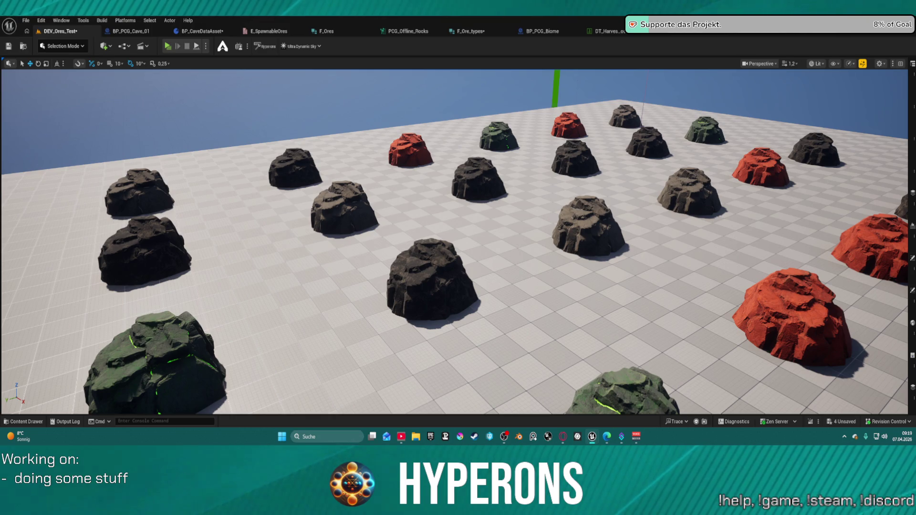
left_click(614, 29)
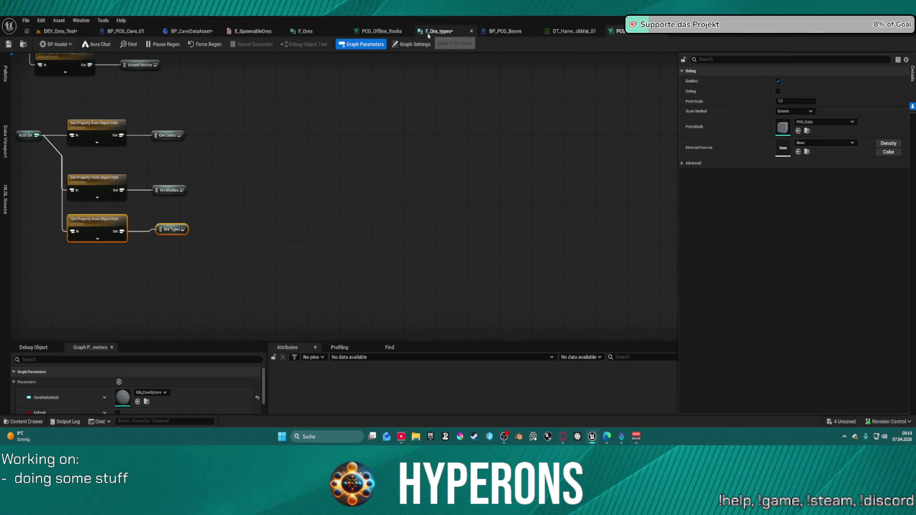
left_click(377, 31)
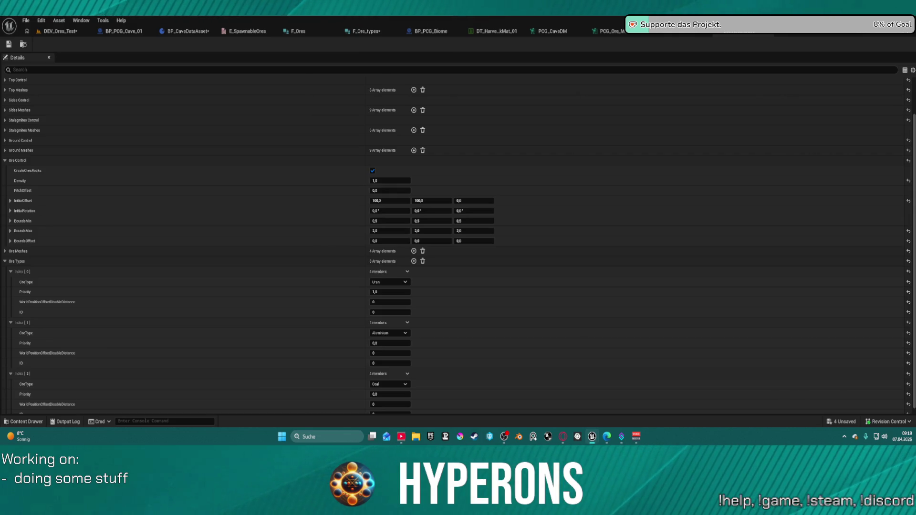
left_click(57, 31)
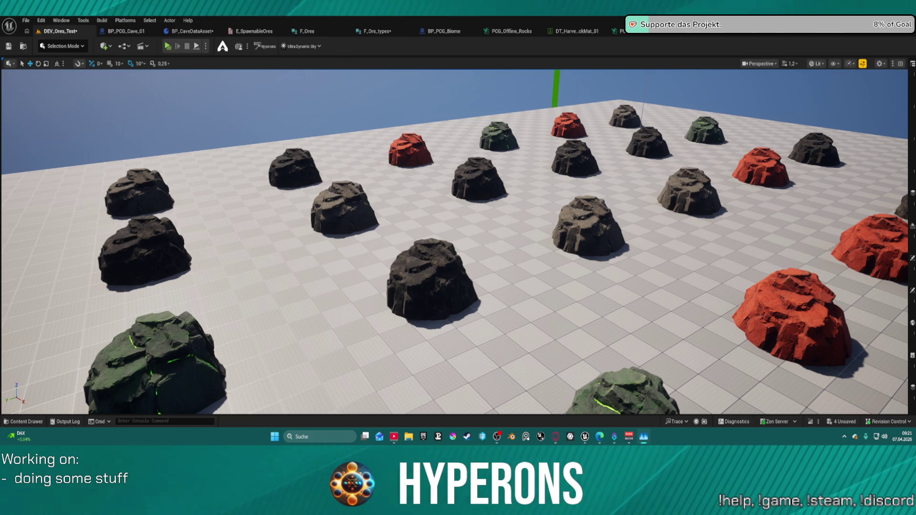
key("ctrl+shift+Escape")
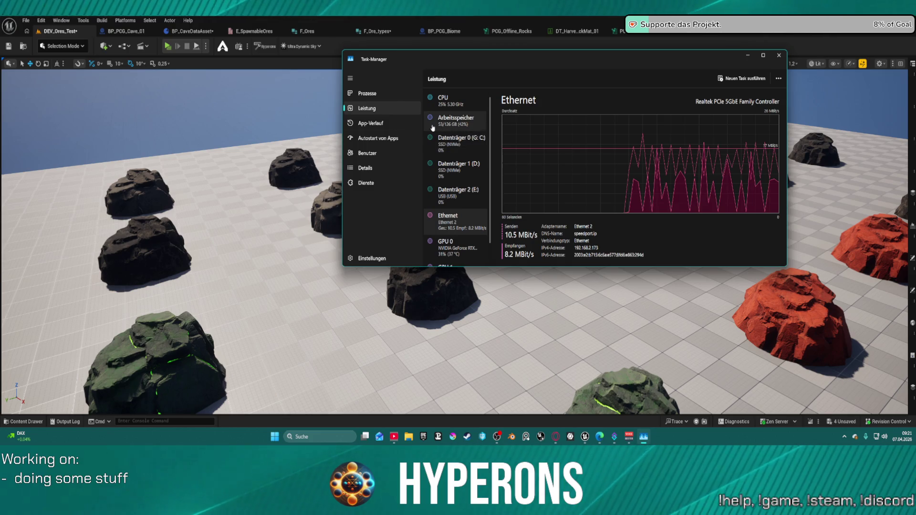
left_click(373, 171)
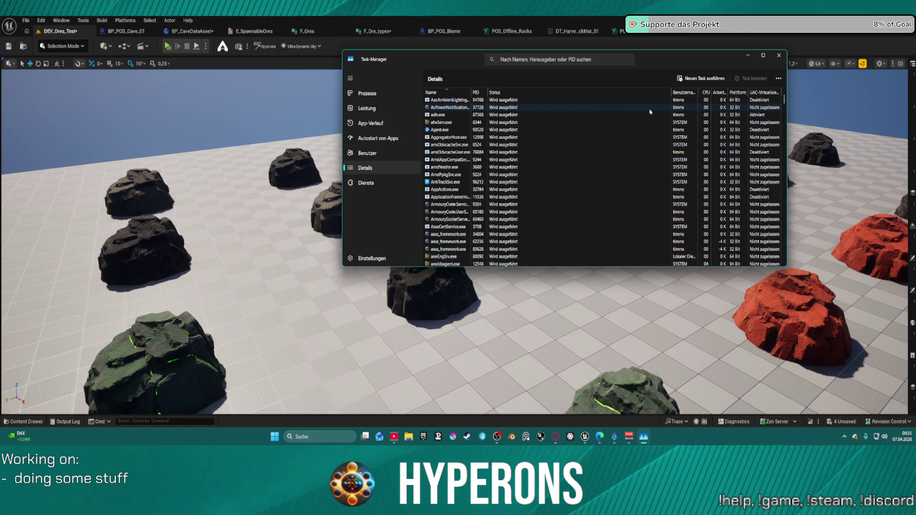
left_click(409, 186)
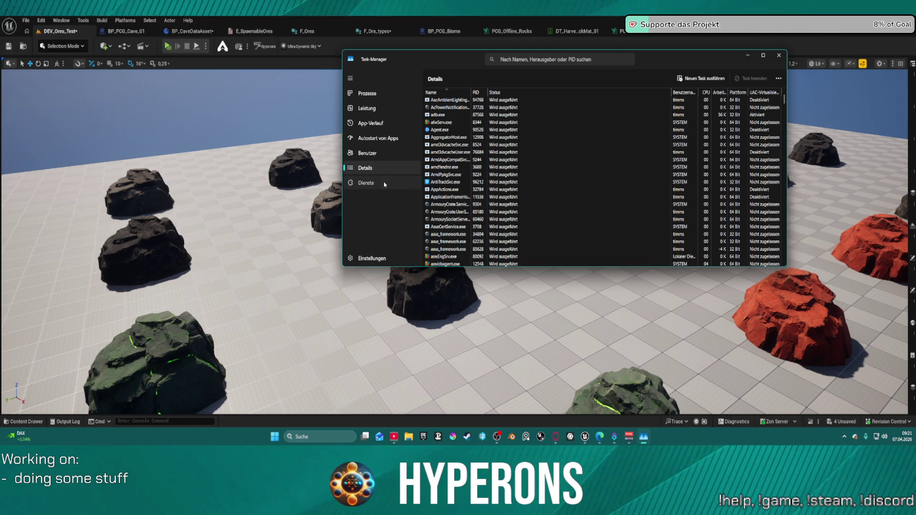
left_click(779, 56)
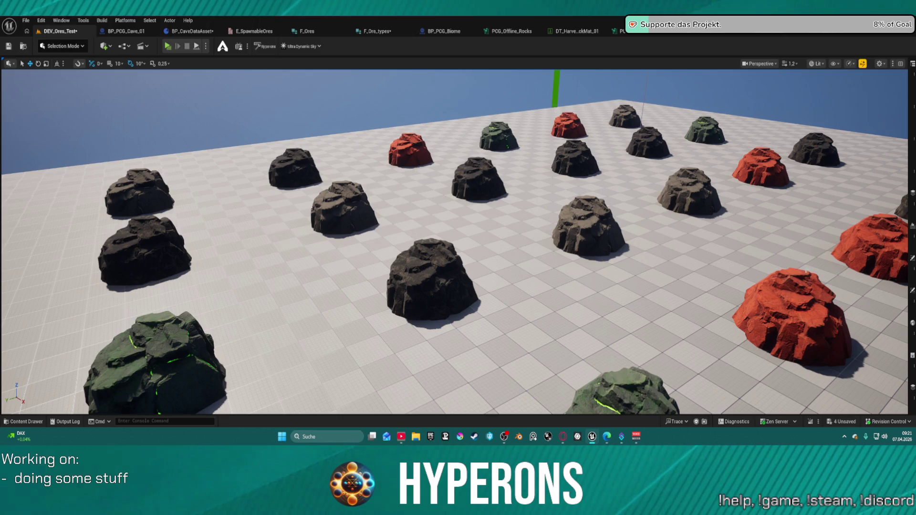
Open the Plugins window via Edit > Plugins.
left_click(40, 21)
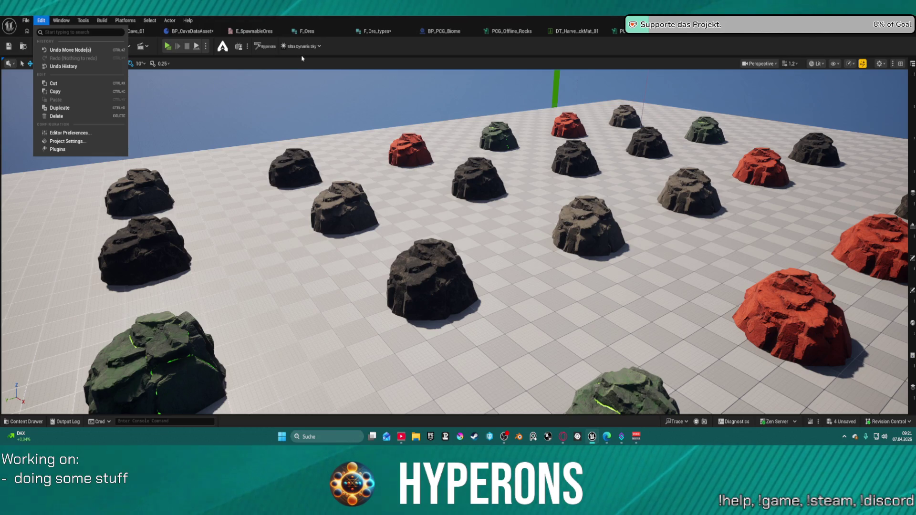
left_click(42, 21)
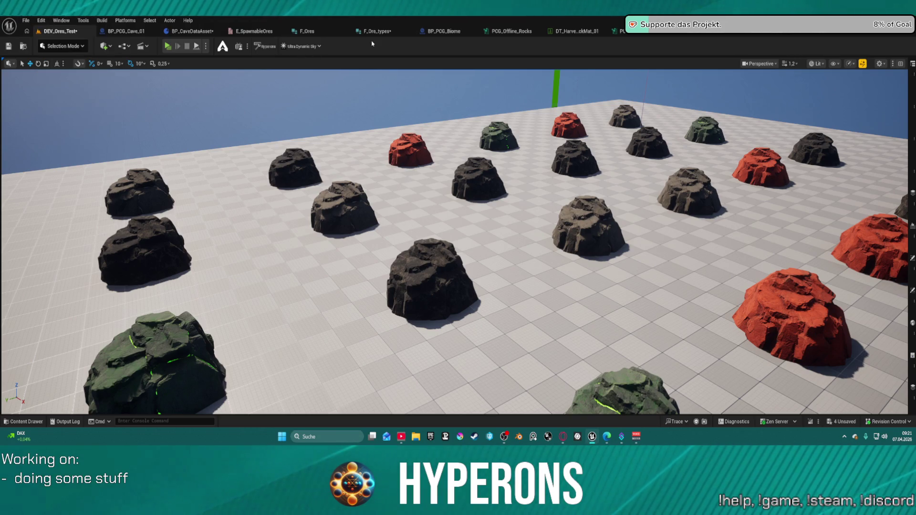
left_click(43, 20)
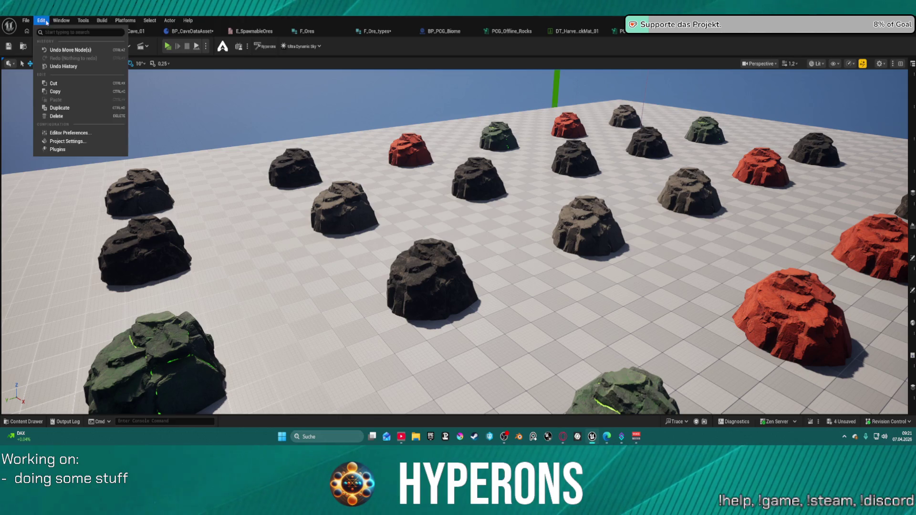
left_click(85, 149)
type("a")
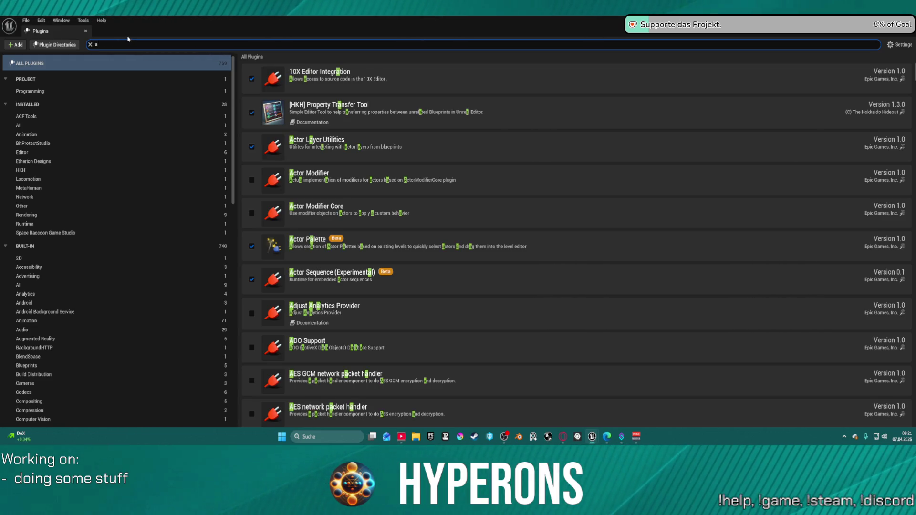
Enable the beta Agent Integration Kit plugin, save the modified assets and restart the editor.
type("i")
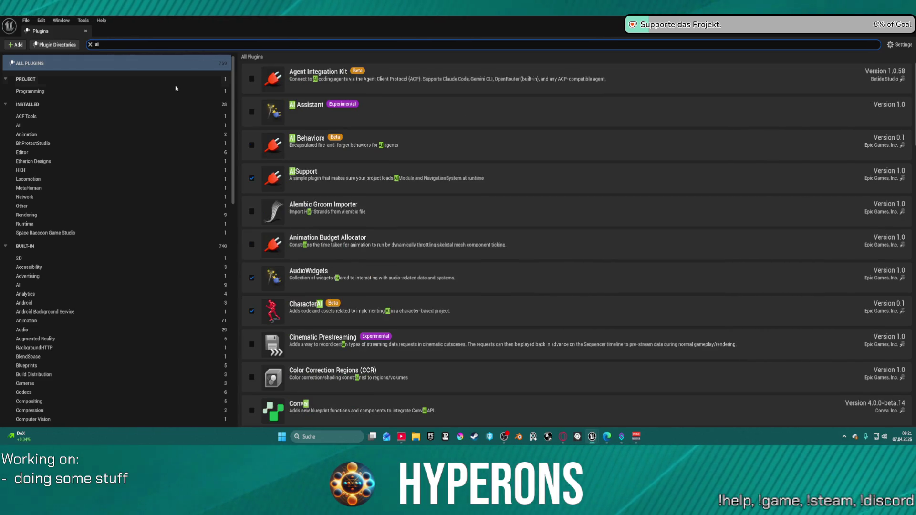
left_click(252, 78)
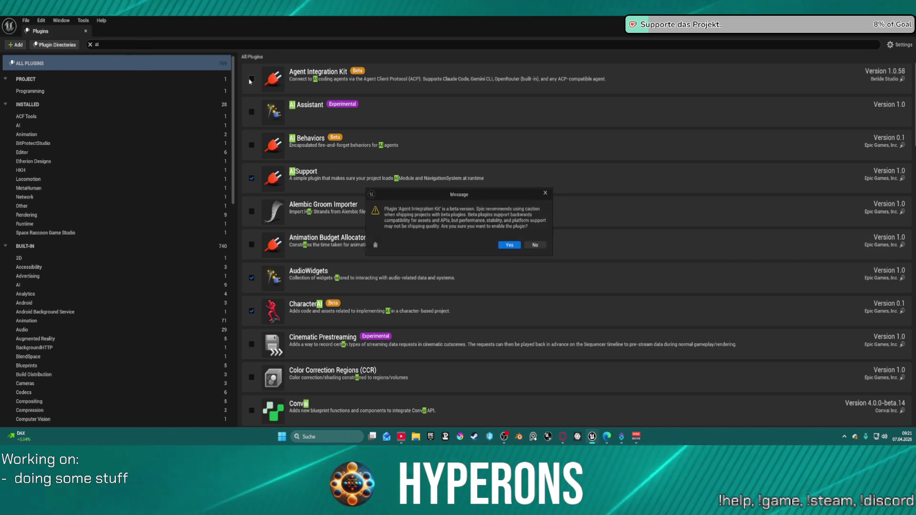
left_click(509, 246)
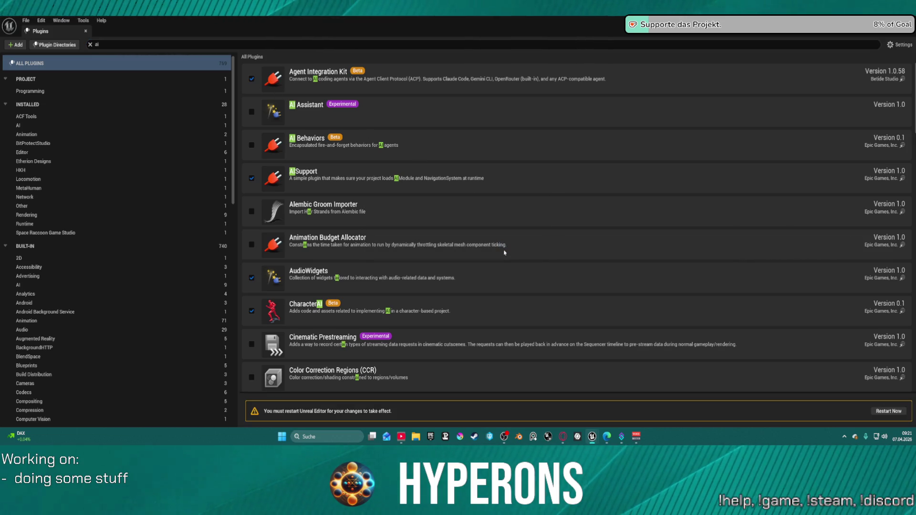
left_click(890, 412)
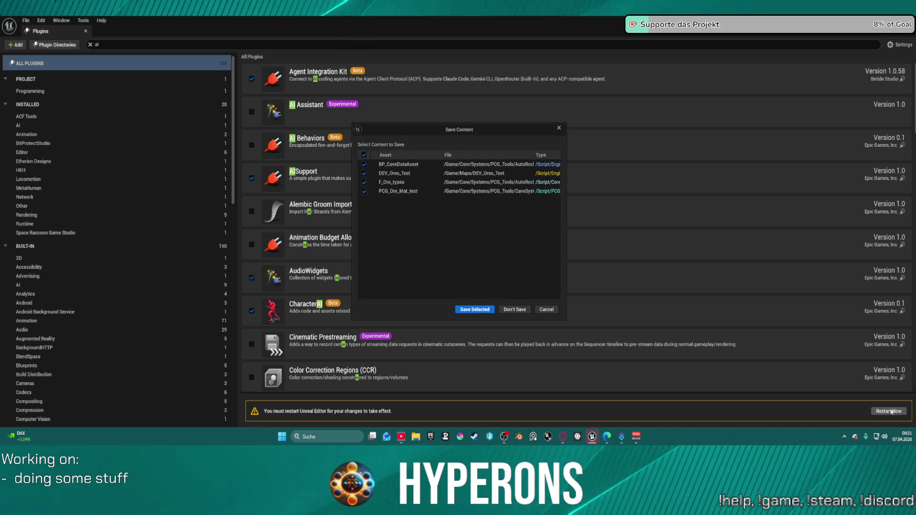
left_click(475, 309)
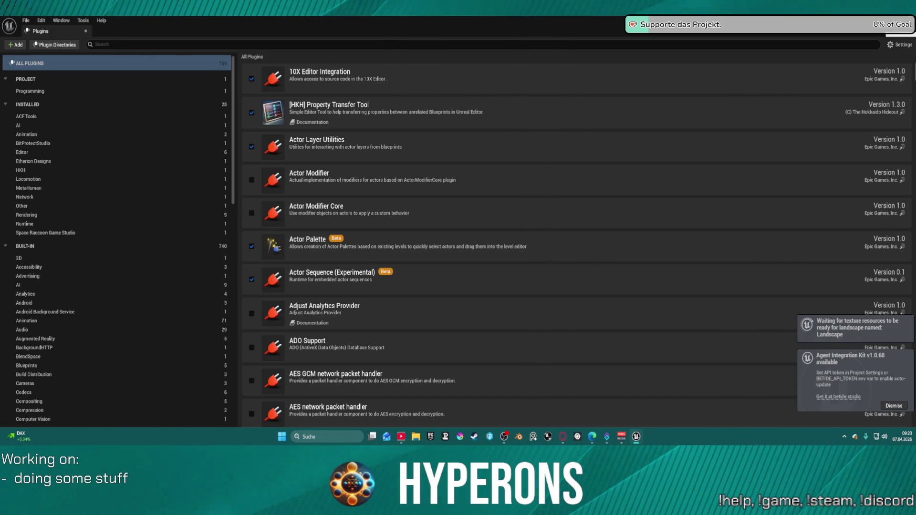
key("alt+F4")
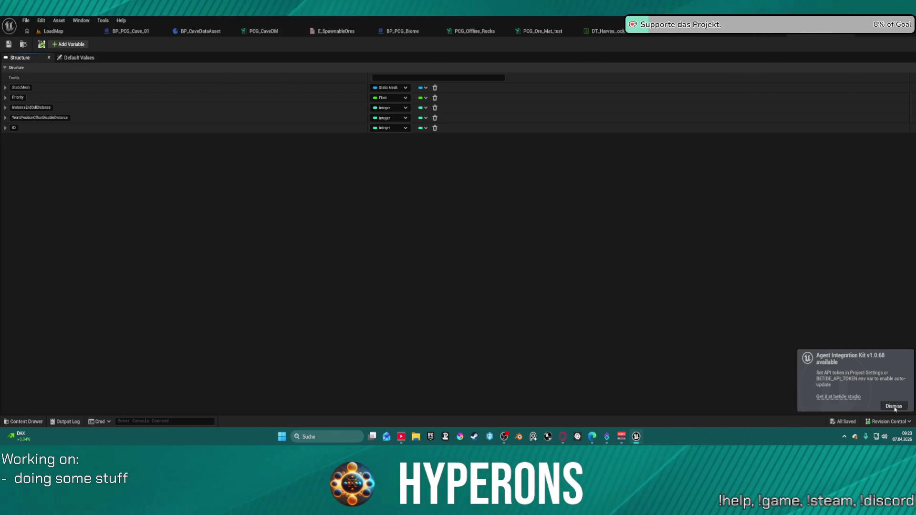
Bring up the LoadMap level's snowy plain with hills and two green markers.
left_click(54, 31)
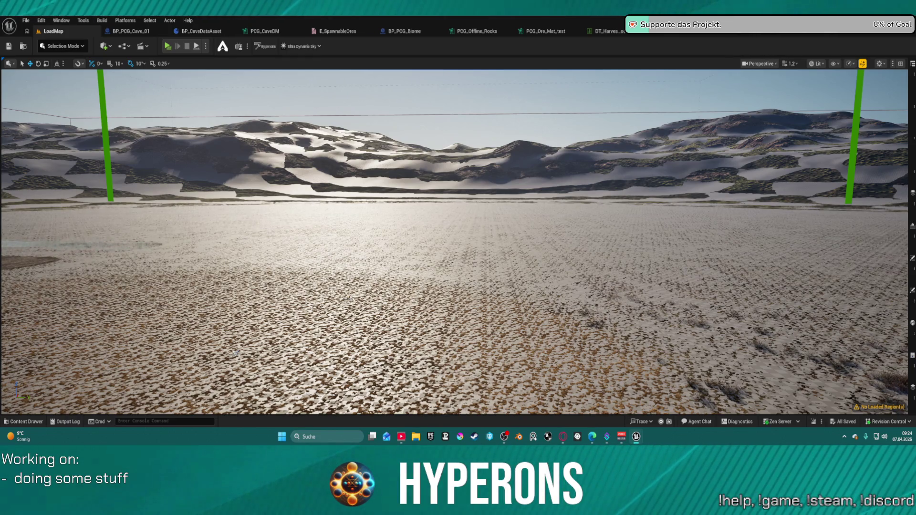
Move the Agent Chat window aside and switch back to the PCG_Ore_Mat_test graph.
left_click_drag(696, 421, 513, 119)
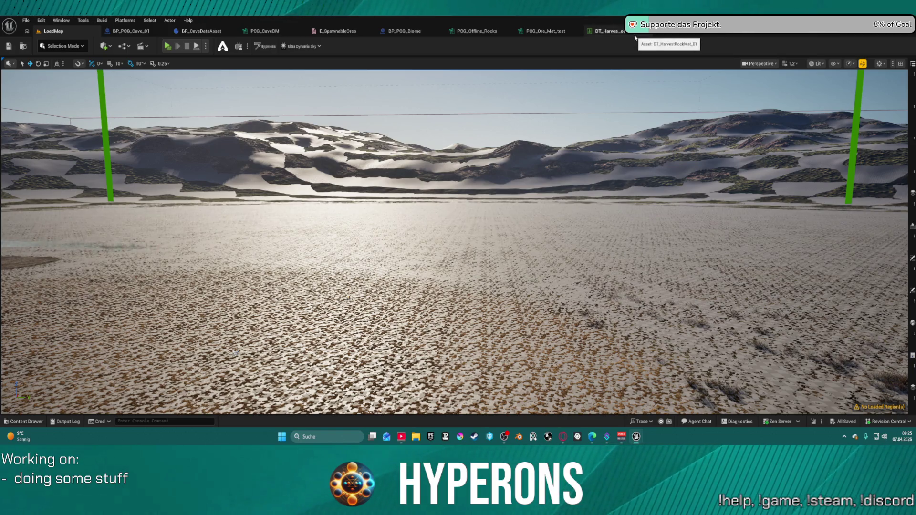
left_click(567, 32)
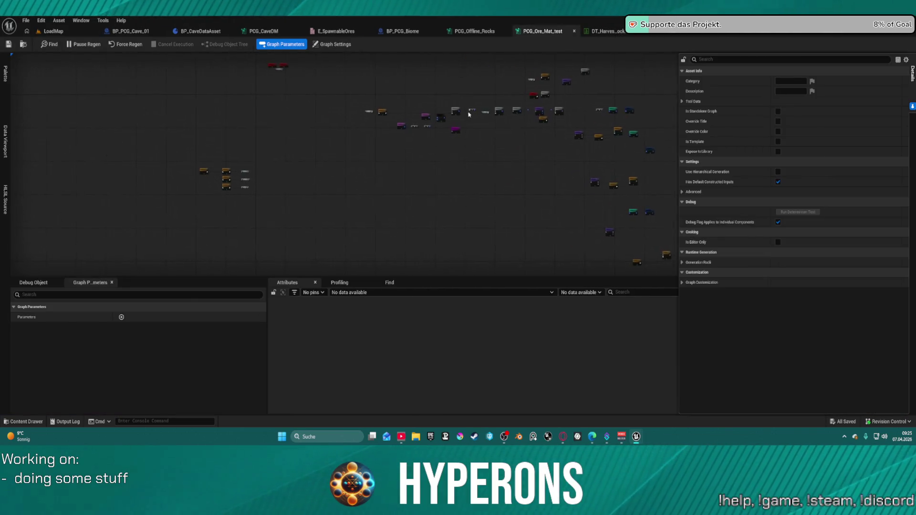
Move the Load Data Table and Delete Attributes nodes up and right, above the main chain.
scroll(369, 189, "up", 10)
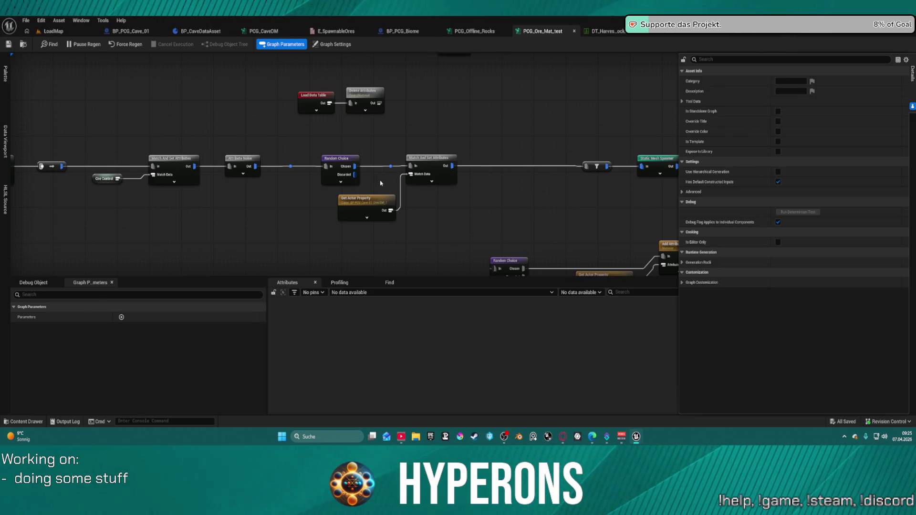
mouse_move(396, 184)
left_mouse_down()
mouse_move(370, 145)
mouse_move(364, 102)
mouse_move(377, 189)
mouse_move(348, 184)
mouse_move(343, 165)
mouse_move(368, 157)
mouse_move(427, 221)
mouse_move(425, 257)
mouse_move(439, 208)
mouse_move(392, 184)
mouse_move(461, 171)
left_mouse_up()
scroll(460, 170, "down", 3)
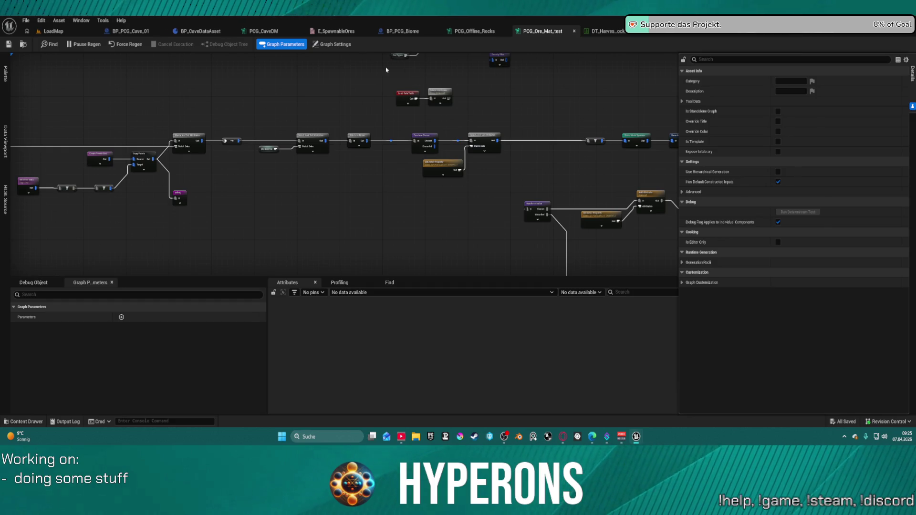
scroll(491, 90, "up", 4)
mouse_move(491, 98)
left_mouse_down()
mouse_move(448, 198)
mouse_move(424, 93)
left_mouse_up()
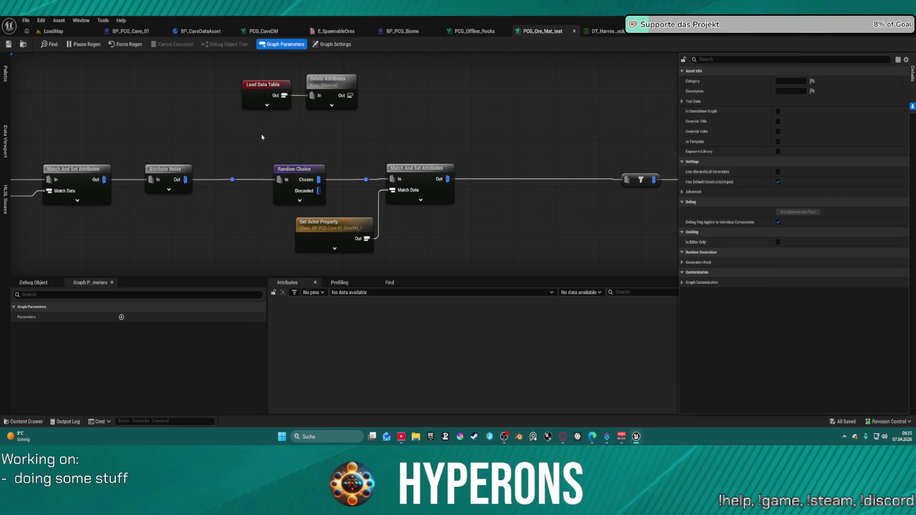
left_click_drag(354, 141, 318, 218)
left_click_drag(205, 127, 325, 195)
left_click_drag(305, 153, 327, 133)
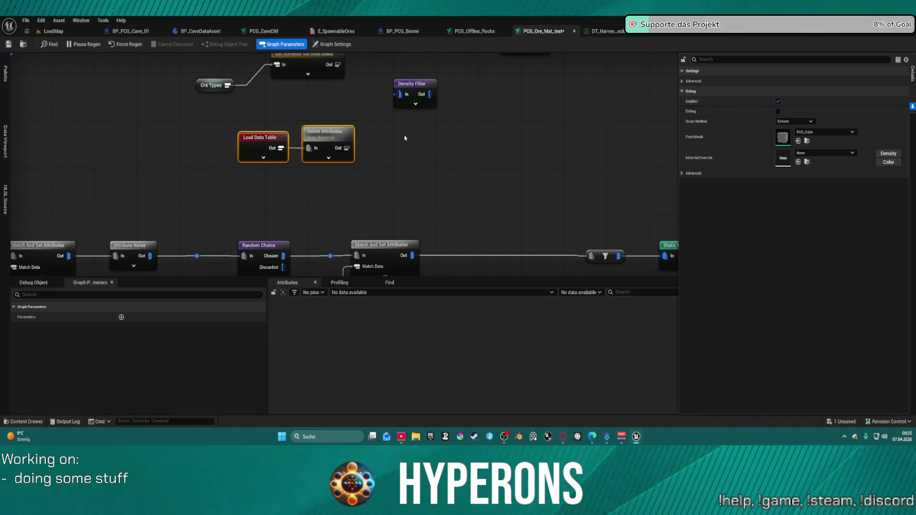
left_click_drag(418, 142, 436, 188)
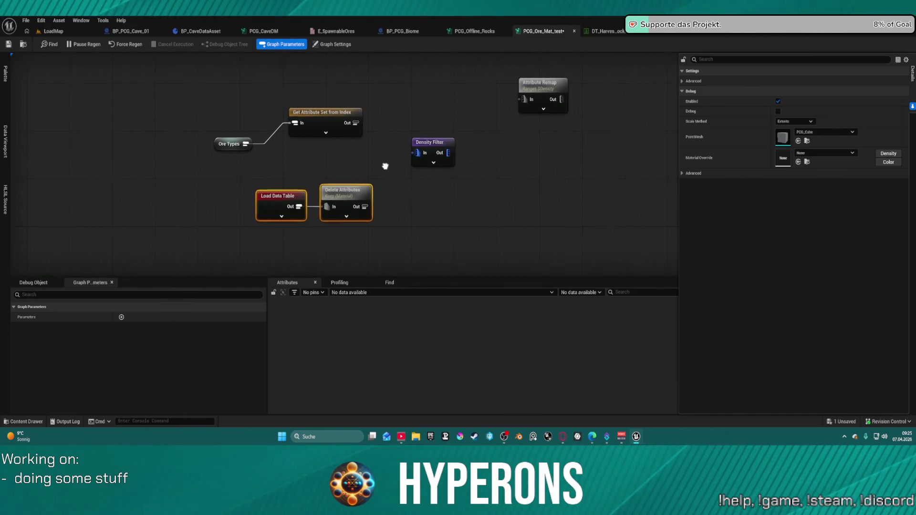
left_click_drag(384, 168, 374, 126)
mouse_move(413, 183)
left_mouse_down()
mouse_move(391, 82)
mouse_move(324, 98)
mouse_move(323, 132)
left_mouse_up()
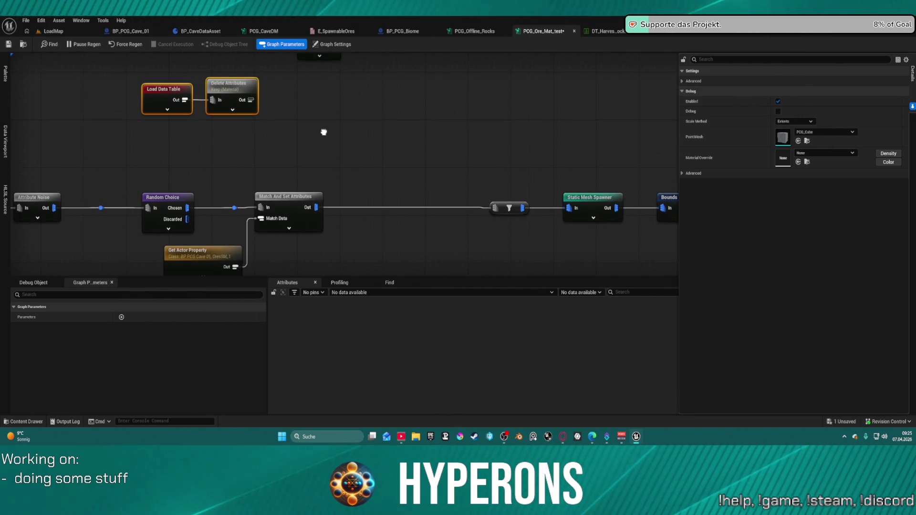
Inspect Delete Attributes' output and profiling data, then shift it right of Load Data Table.
left_click(244, 89)
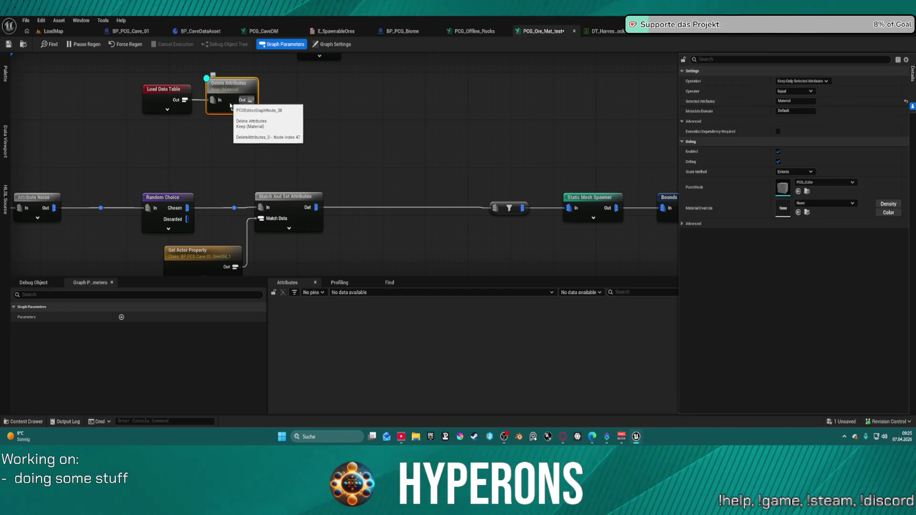
key("a")
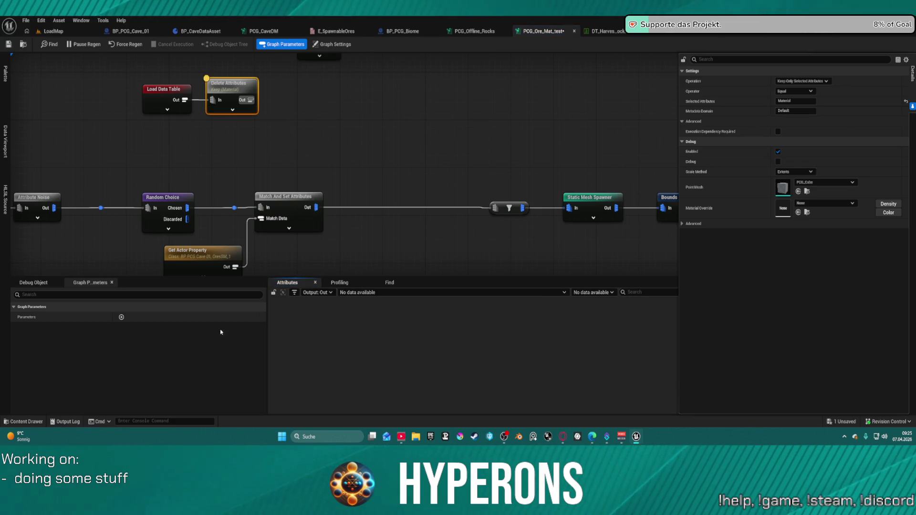
left_click(273, 140)
left_click(339, 282)
left_click(314, 281)
left_click_drag(229, 88, 310, 101)
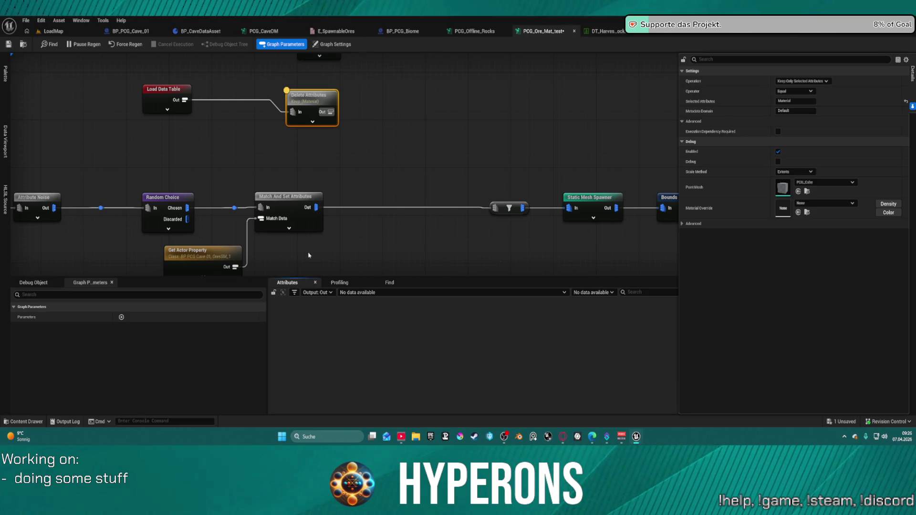
Check the Load Data Table and Match And Set Attributes nodes, then open the level editor's File menu.
left_click(180, 86)
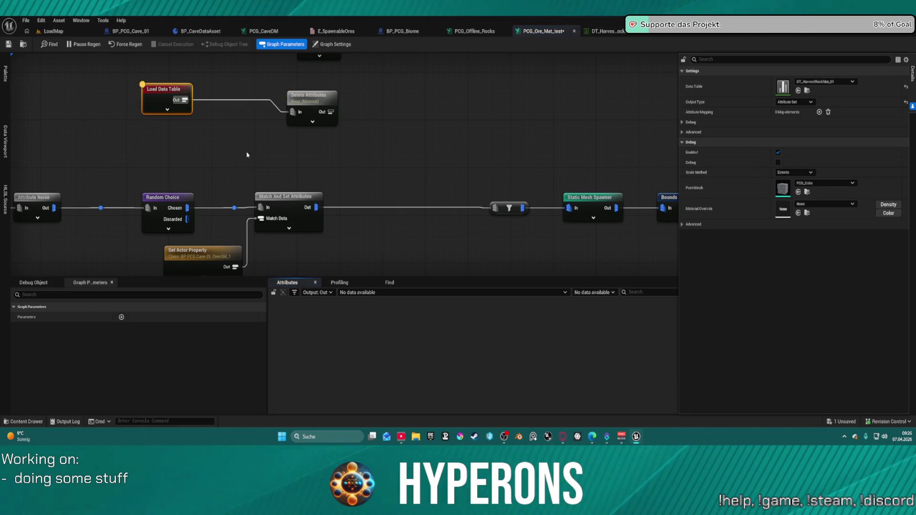
left_click(281, 197)
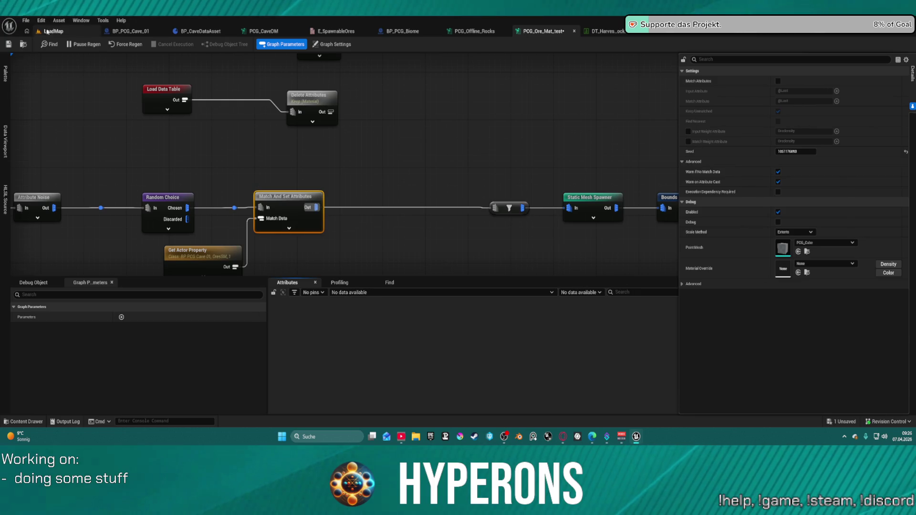
left_click(53, 31)
left_click(25, 20)
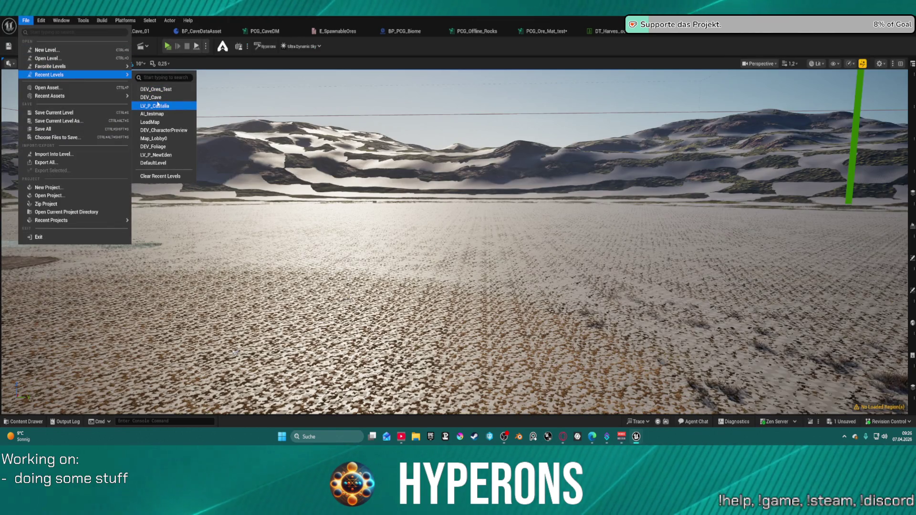
Load DEV_Ores_Test from Recent Levels, view all ore rocks, then return to the PCG_Ore_Mat_test tab.
left_click(243, 109)
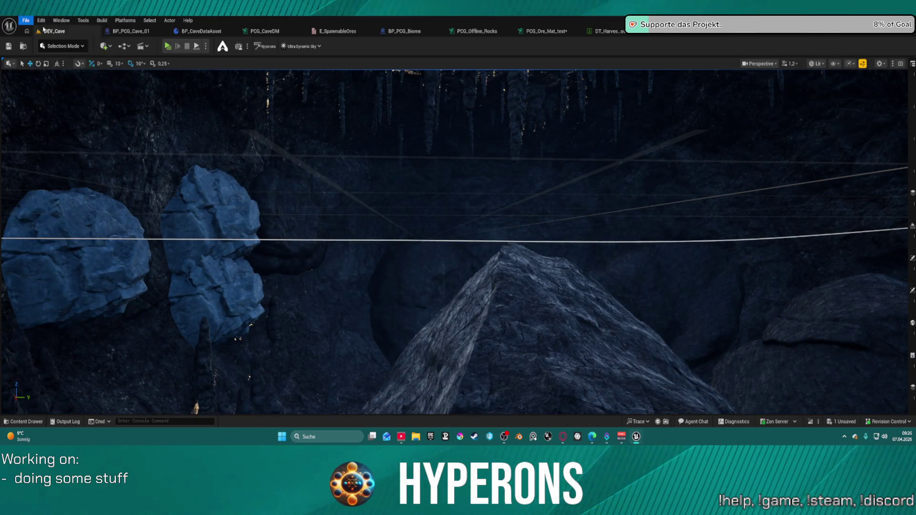
left_click(26, 20)
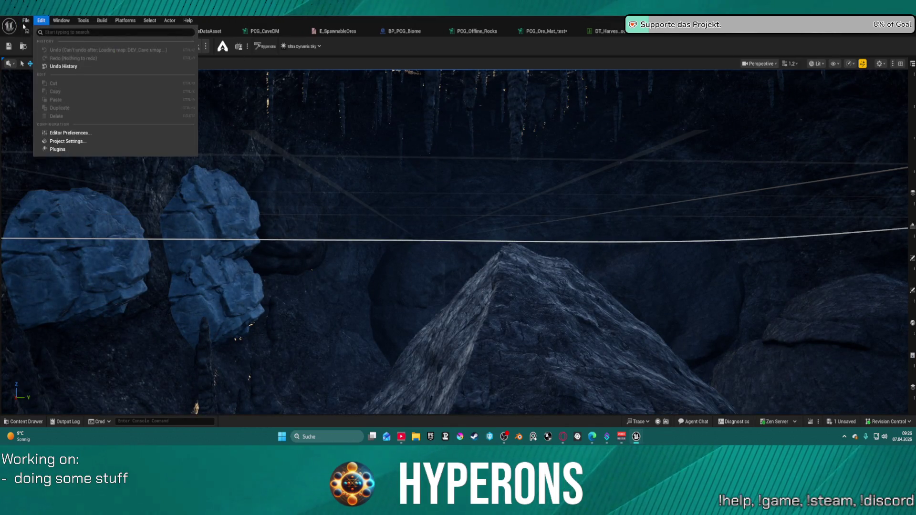
mouse_move(79, 70)
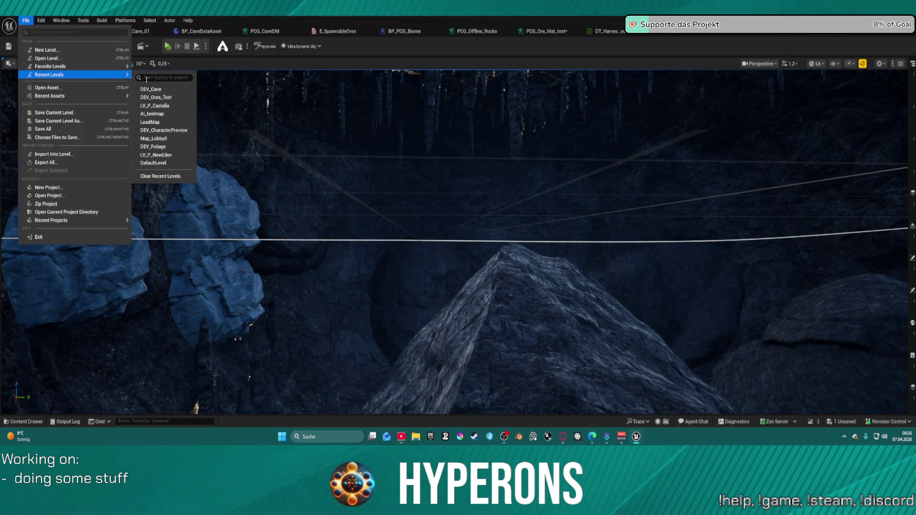
left_click(169, 102)
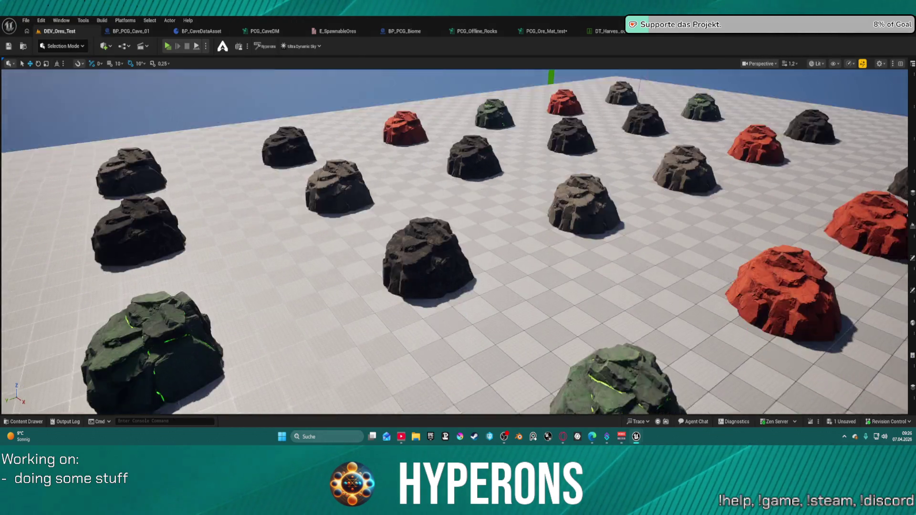
mouse_move(586, 153)
left_mouse_down()
mouse_move(586, 171)
mouse_move(563, 200)
mouse_move(505, 162)
mouse_move(465, 186)
left_mouse_up()
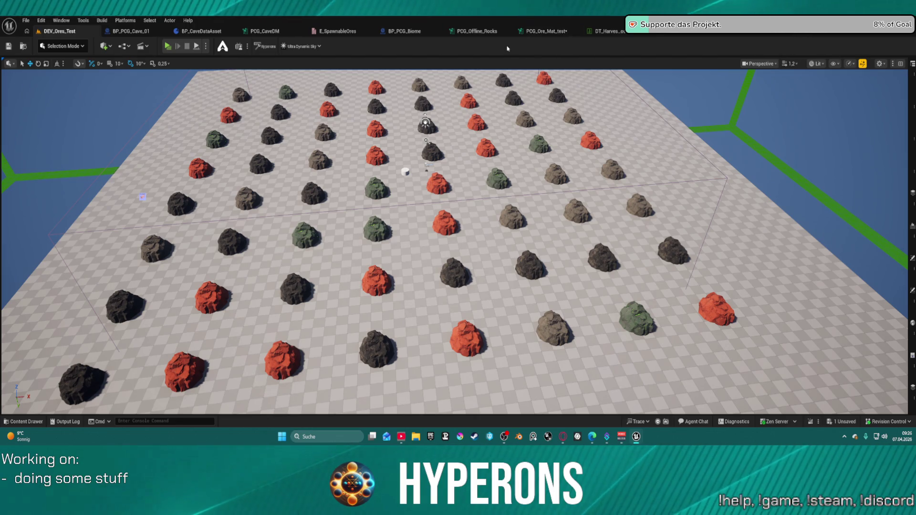
left_click(534, 30)
right_click(525, 33)
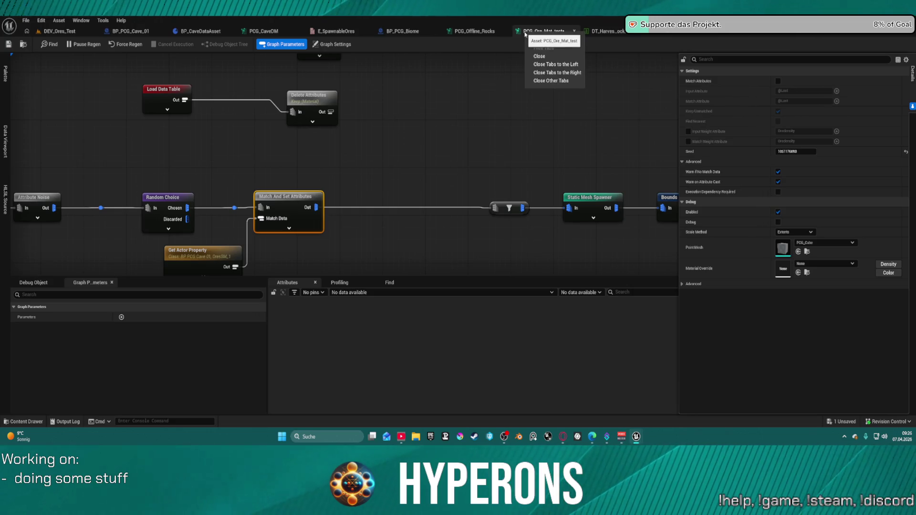
Locate the PCG_Ore_Mat asset in the Content Drawer, then switch to the BP_PCG_Cave_01 blueprint.
left_click(99, 50)
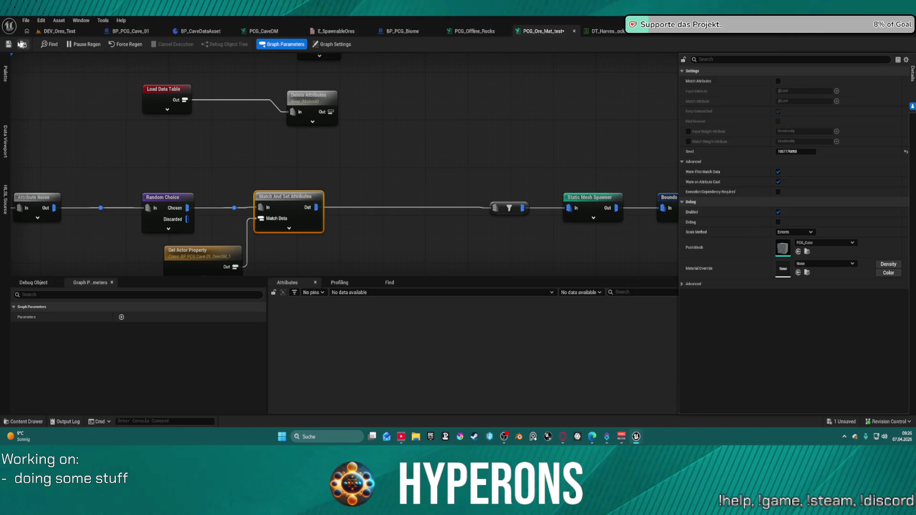
left_click(21, 44)
right_click(209, 326)
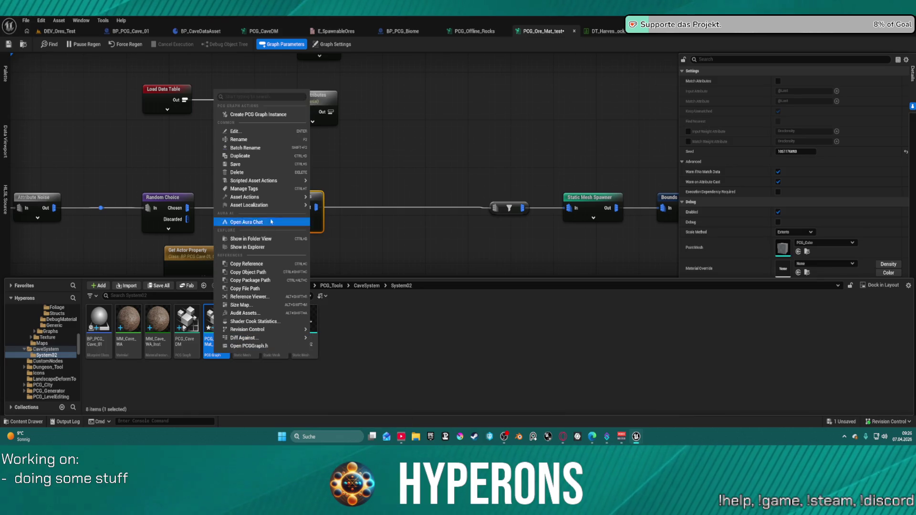
left_click(267, 280)
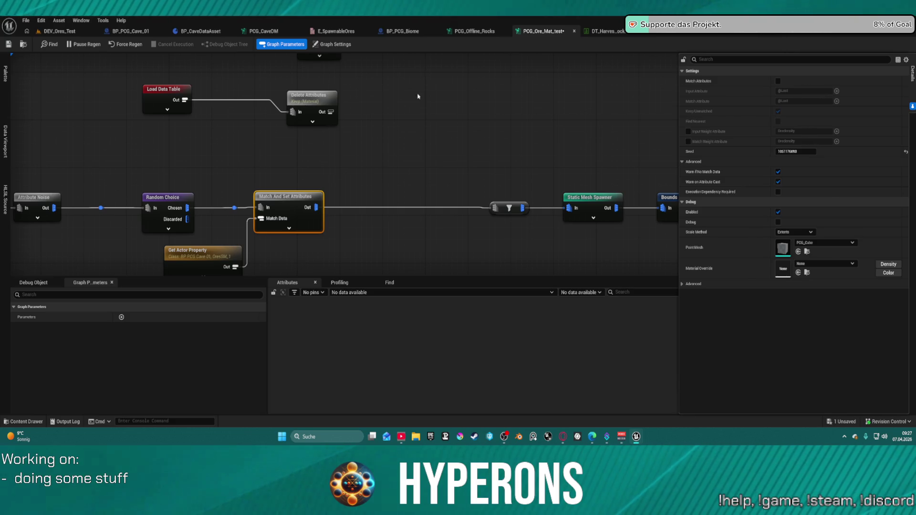
key("ctrl+Tab")
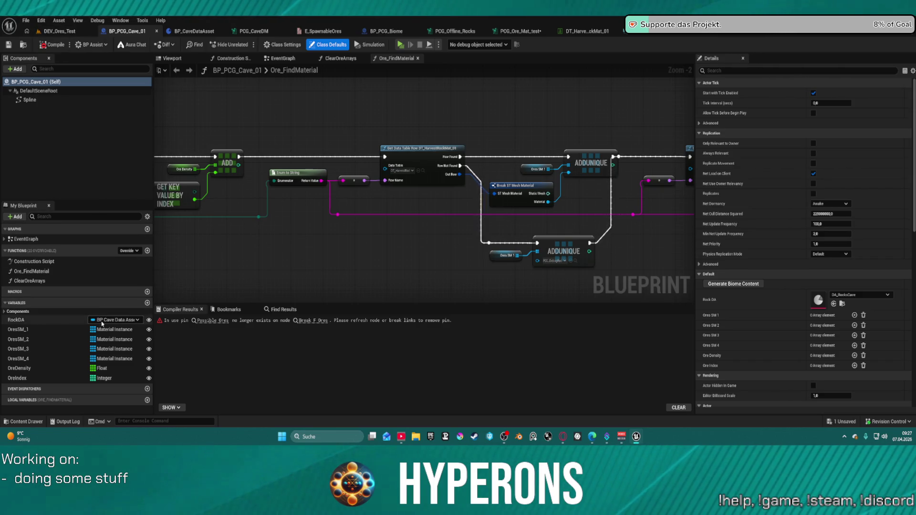
Jump to the erroring Break F Ores node, centre it, and recompile the blueprint.
left_click(203, 322)
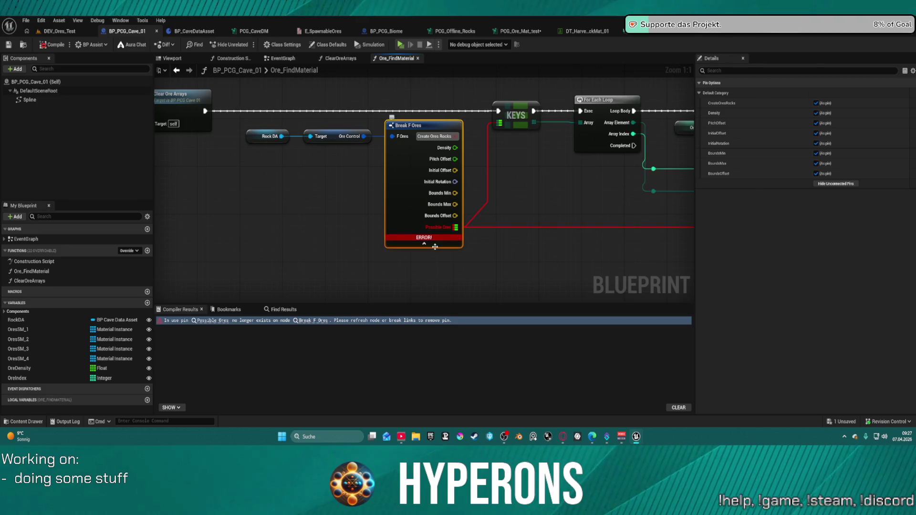
scroll(474, 211, "down", 3)
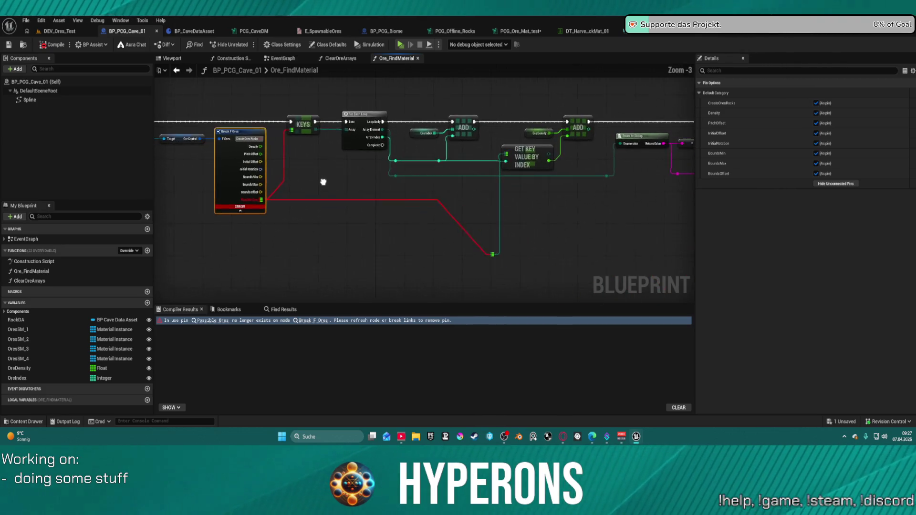
left_click_drag(325, 181, 346, 181)
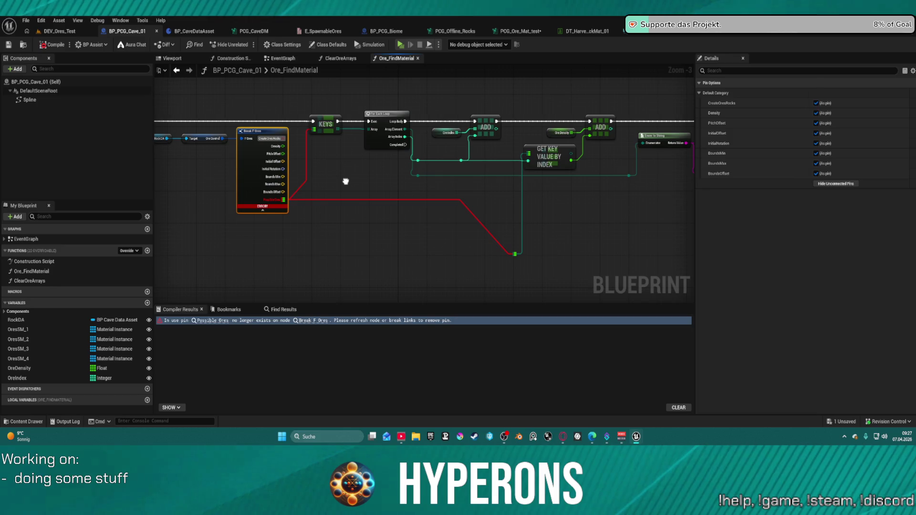
mouse_move(345, 181)
left_mouse_down()
mouse_move(473, 218)
mouse_move(575, 229)
mouse_move(525, 229)
mouse_move(500, 206)
mouse_move(484, 206)
left_mouse_up()
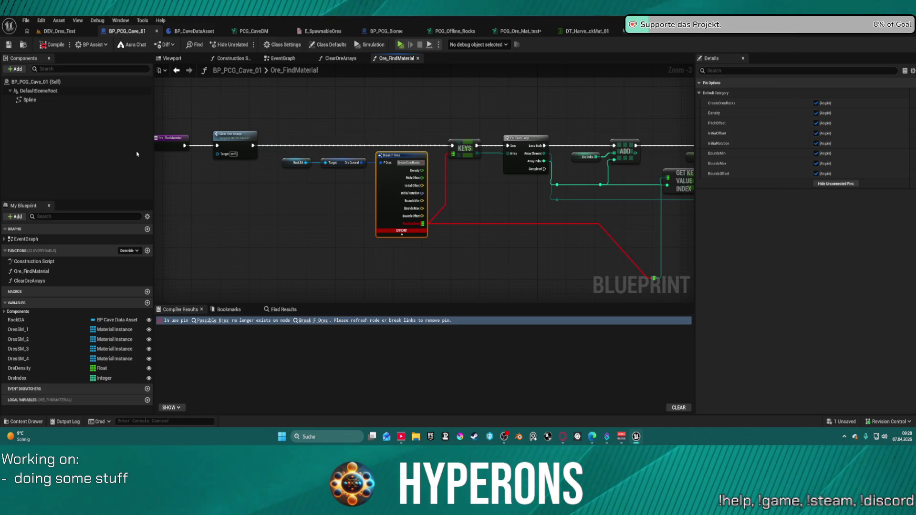
left_click(61, 45)
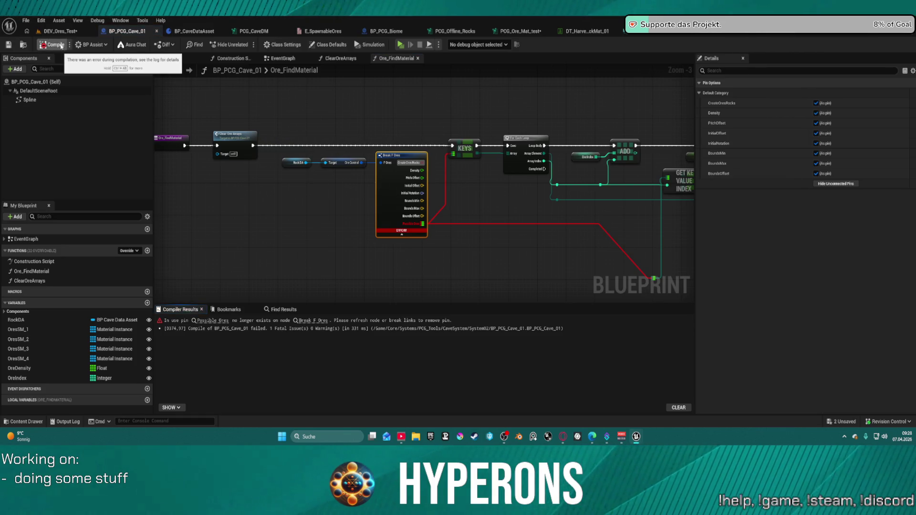
mouse_move(526, 221)
left_mouse_down()
mouse_move(467, 225)
mouse_move(477, 206)
left_mouse_up()
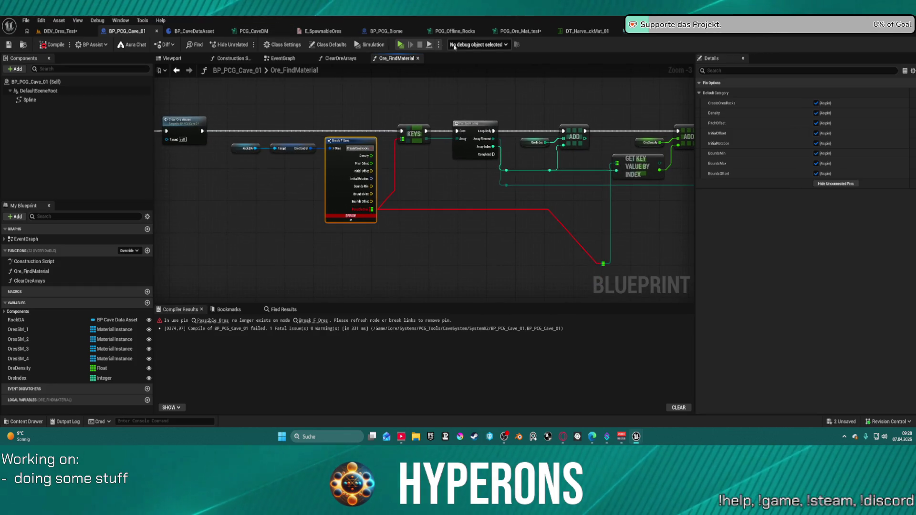
Check the ore structure, recompile BP_PCG_Cave_01 with F7, and switch to the DEV_Ores_Test level.
left_click(586, 31)
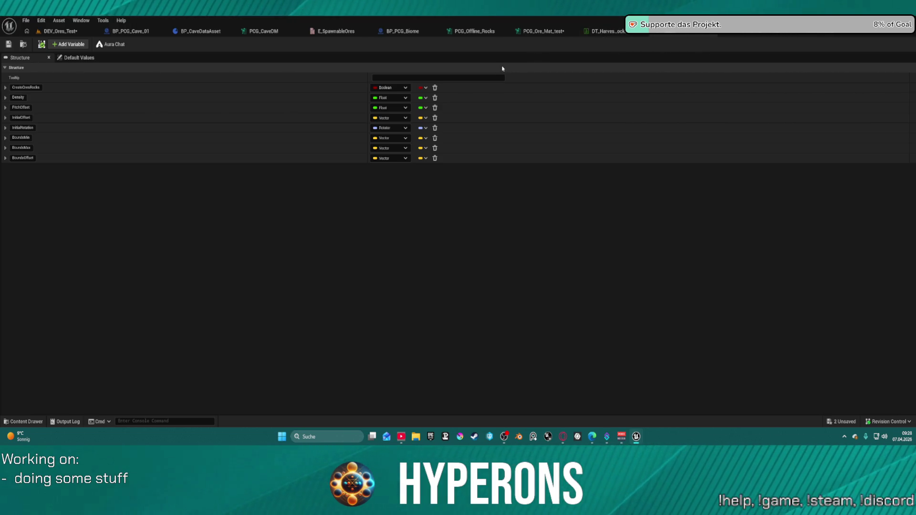
left_click(127, 31)
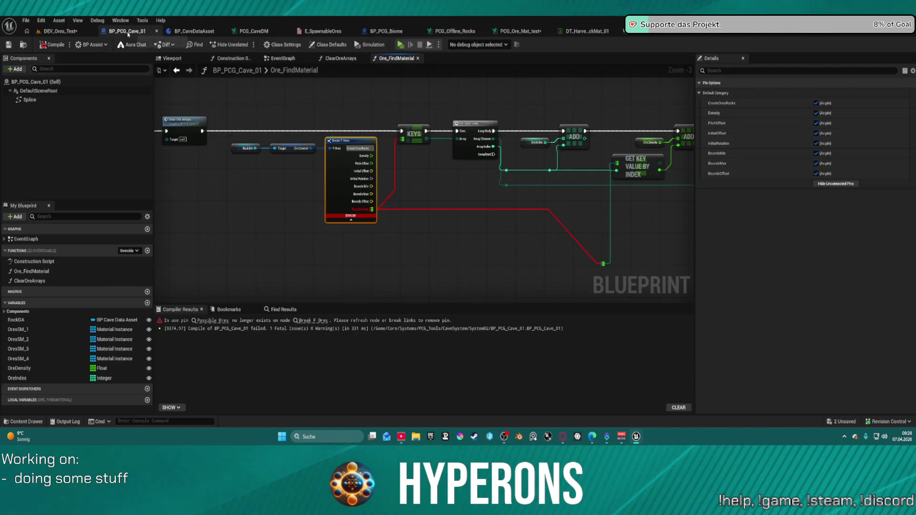
left_click(227, 133)
key("F7")
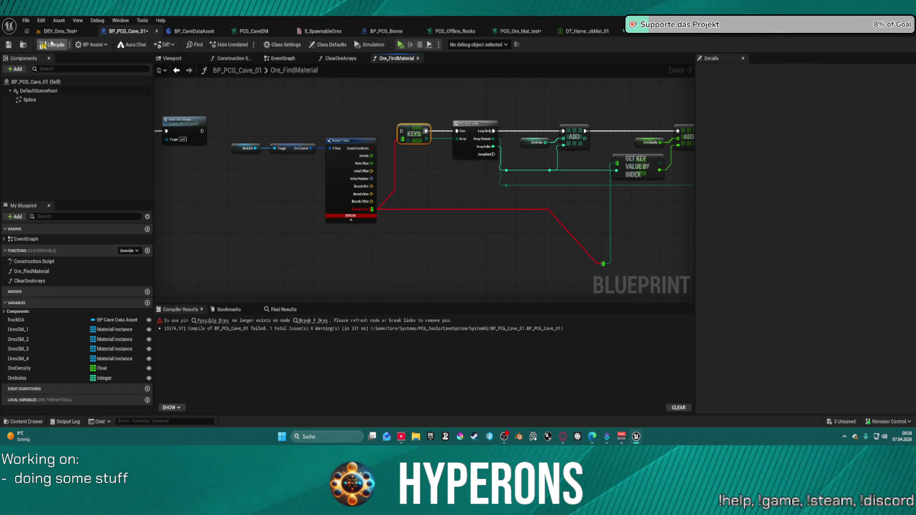
left_click(60, 31)
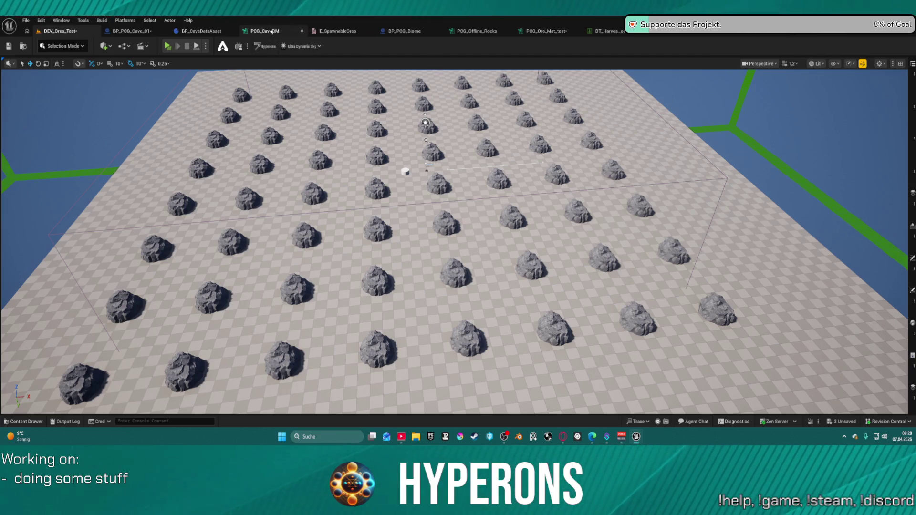
Look through the PCG_CaveDM, PCG_Offline_Rocks, PCG_Ore_Mat_test and BP_PCG_Biome graphs, ending on BP_PCG_Cave_01.
left_click(271, 31)
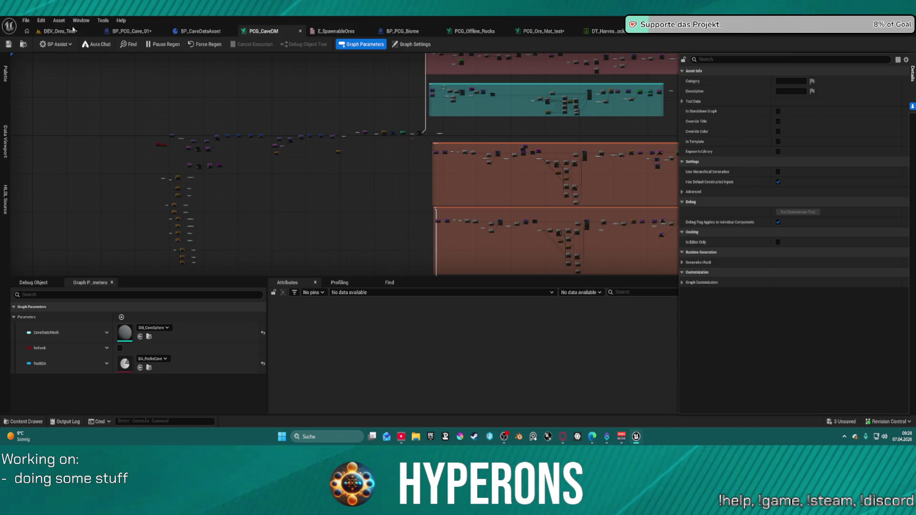
left_click(131, 31)
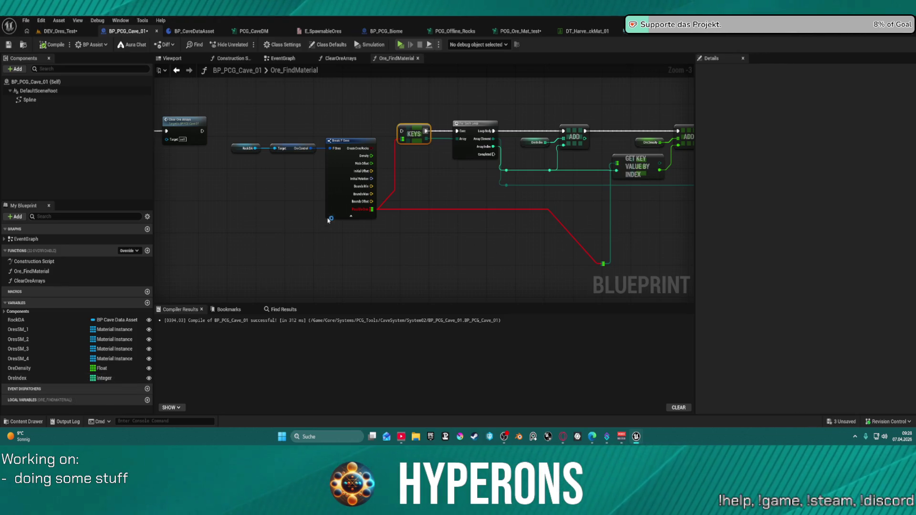
scroll(341, 190, "up", 3)
left_click(455, 32)
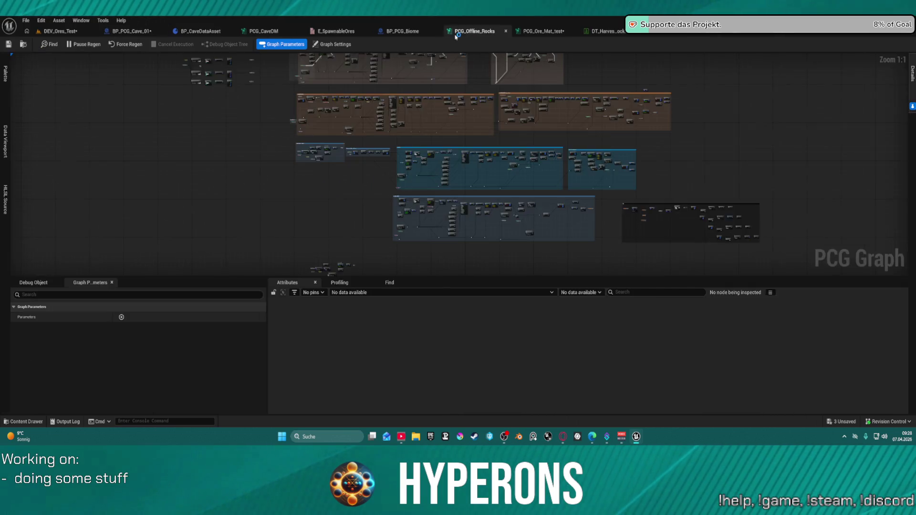
left_click(556, 32)
left_click(475, 31)
left_click(398, 31)
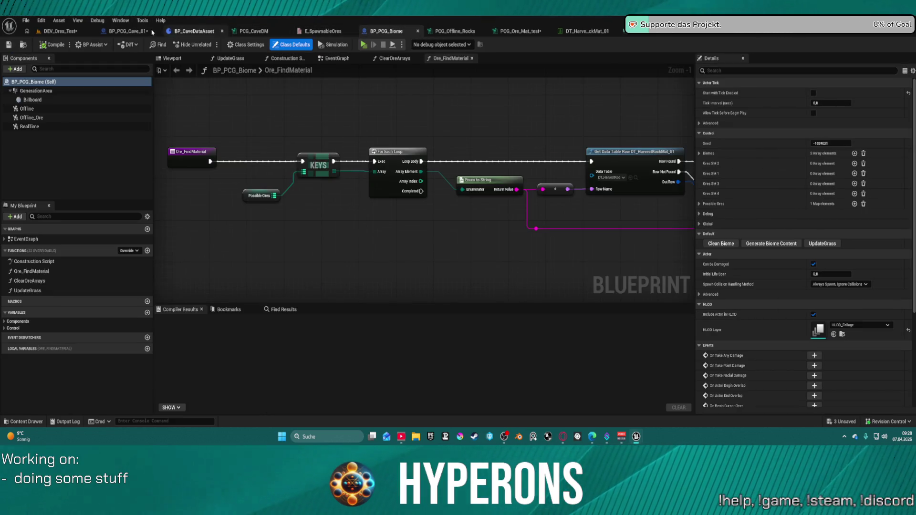
left_click(115, 30)
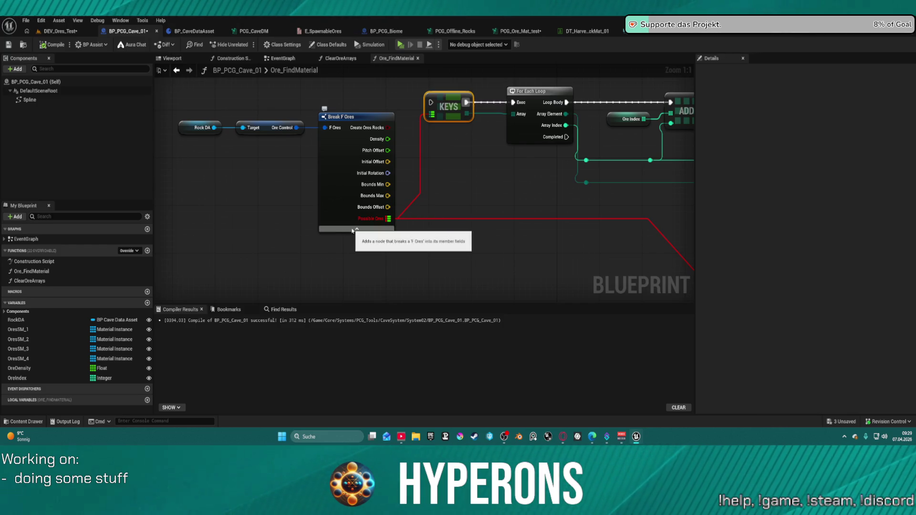
Add a Get Ore Types node from the Rock DA reference.
left_click(357, 230)
left_click(357, 162)
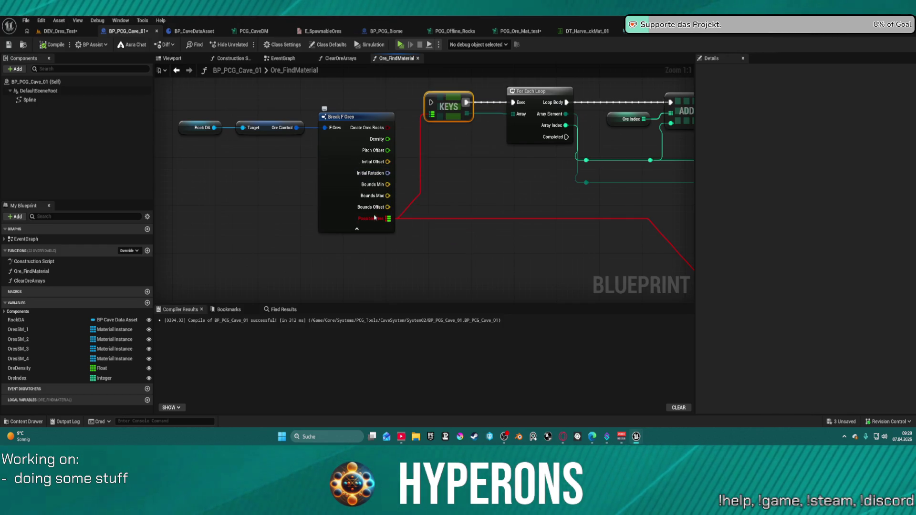
left_click(353, 221)
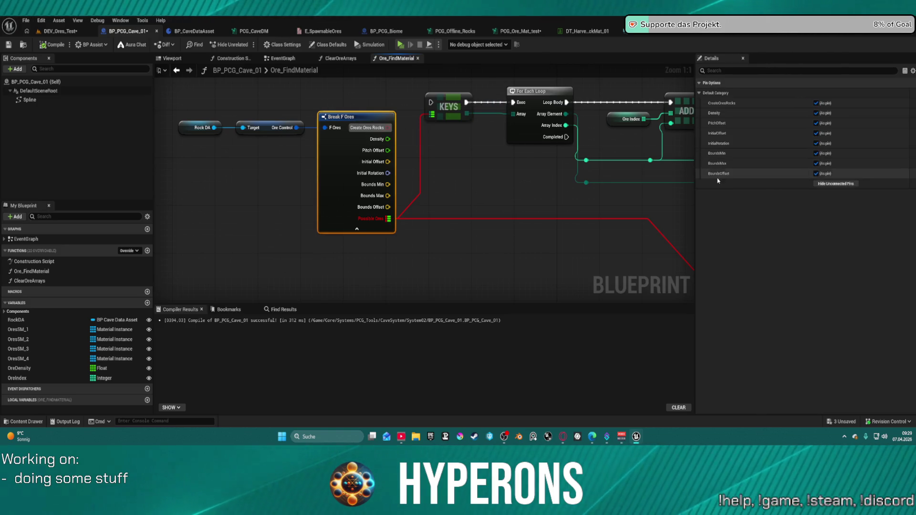
left_click(202, 127)
left_click_drag(214, 128, 271, 250)
type("ore")
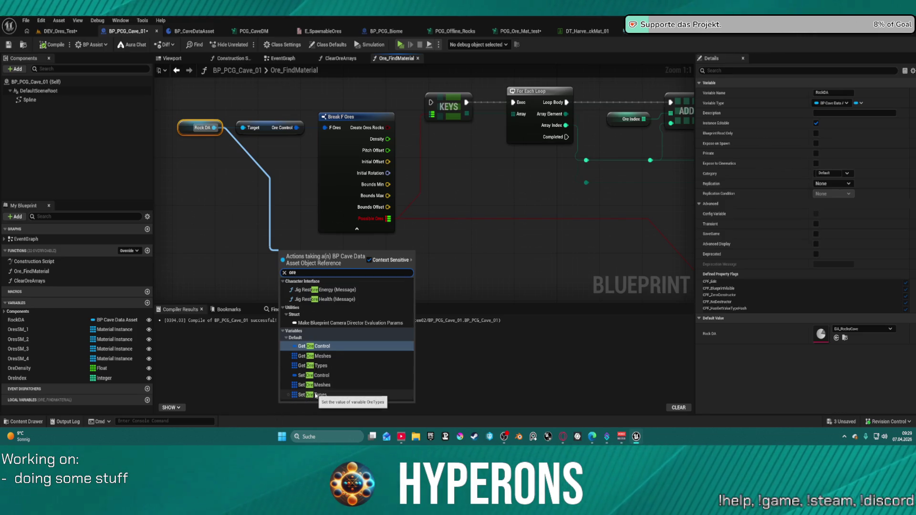
left_click(323, 366)
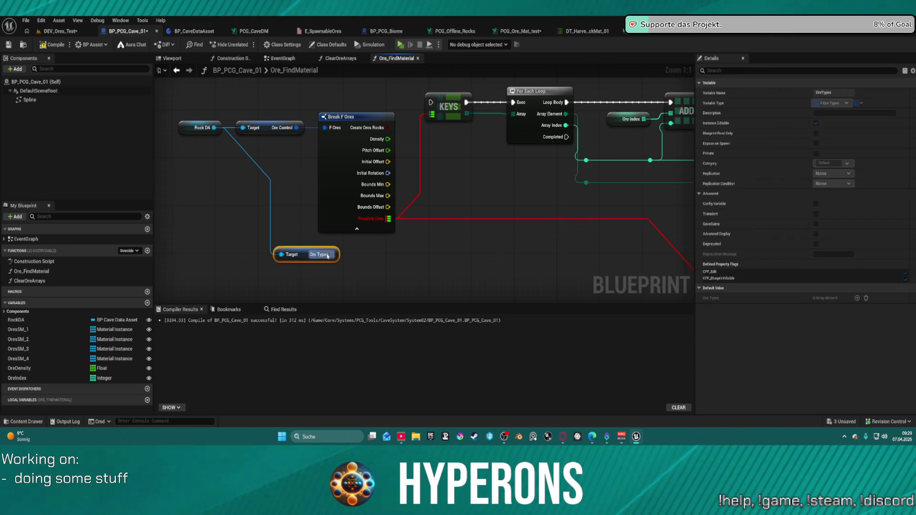
Feed the Ore Types array into a new For Each Loop node.
mouse_move(332, 255)
left_mouse_down()
mouse_move(350, 272)
mouse_move(393, 254)
left_mouse_up()
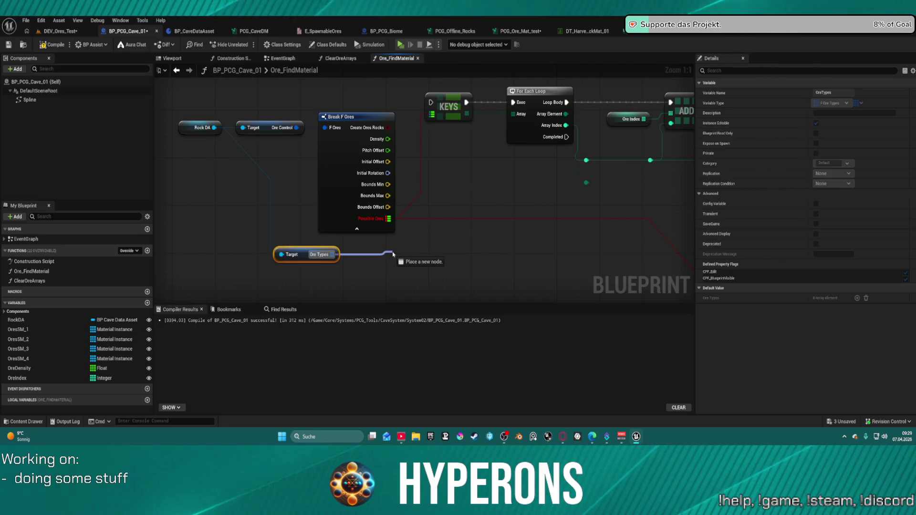
mouse_move(483, 202)
left_mouse_down()
mouse_move(152, 188)
mouse_move(265, 190)
mouse_move(158, 202)
mouse_move(154, 215)
mouse_move(433, 208)
left_mouse_up()
left_click_drag(245, 289, 310, 278)
type("f")
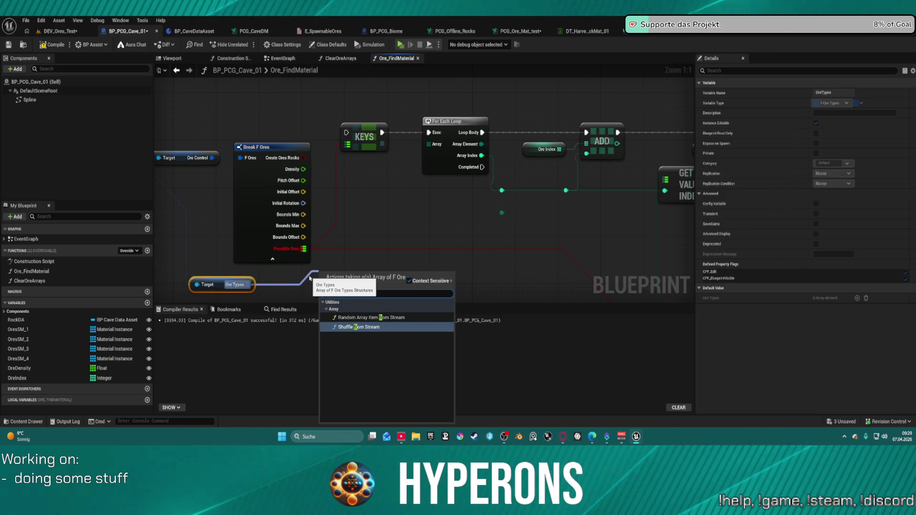
type("or")
key("Return")
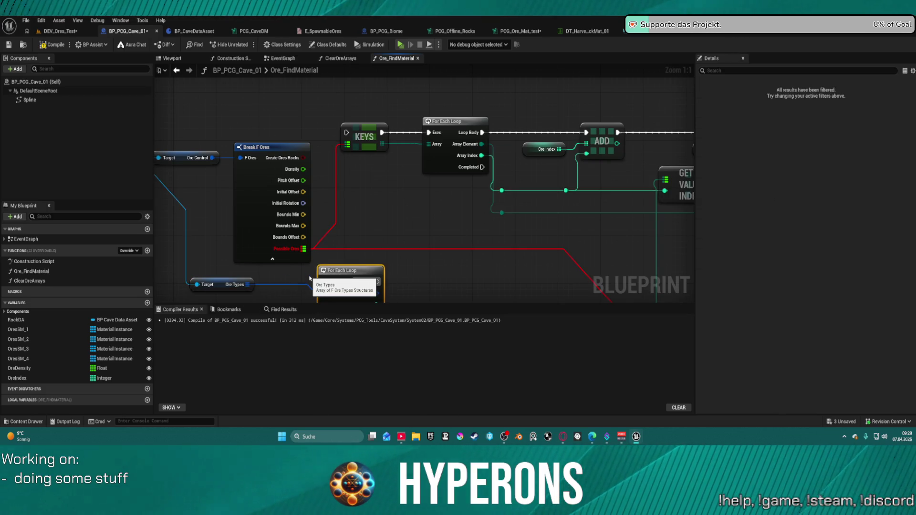
Place the new loop beside Break F Ores and drive it from Clear Ore Arrays' execution.
left_click_drag(350, 286, 365, 203)
left_click_drag(344, 129, 562, 121)
mouse_move(267, 125)
left_mouse_down()
mouse_move(527, 153)
mouse_move(557, 190)
left_mouse_up()
mouse_move(580, 191)
left_mouse_down()
mouse_move(506, 140)
mouse_move(500, 119)
mouse_move(355, 107)
left_mouse_up()
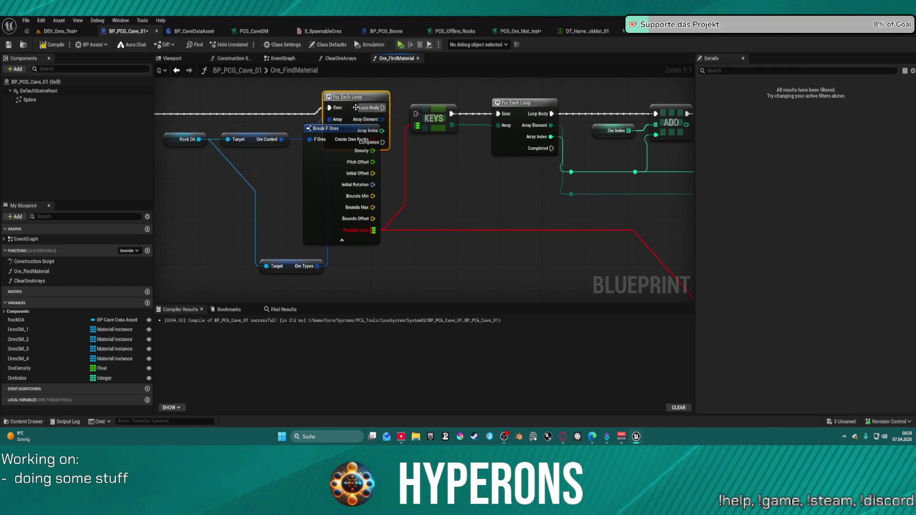
mouse_move(437, 110)
left_mouse_down()
mouse_move(447, 198)
mouse_move(442, 186)
left_mouse_up()
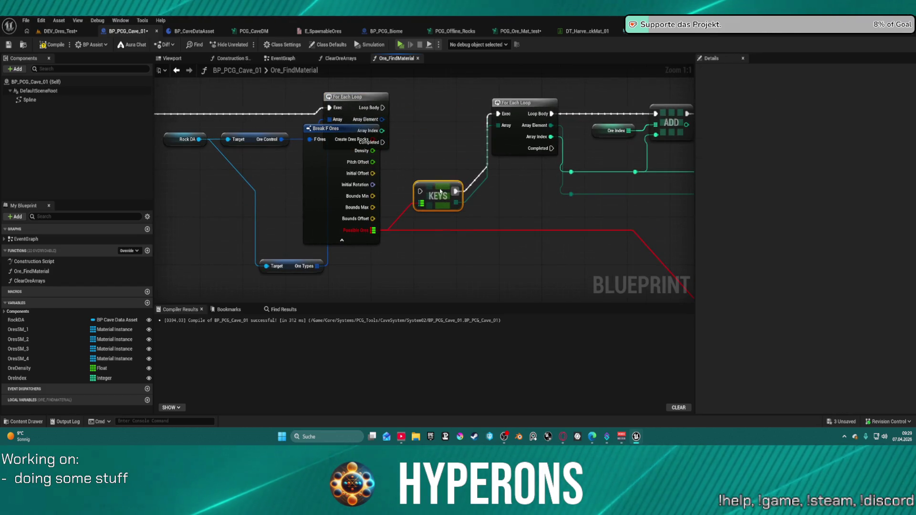
Break each Array Element with a new Break F Ore Types node below KEYS.
right_click(381, 119)
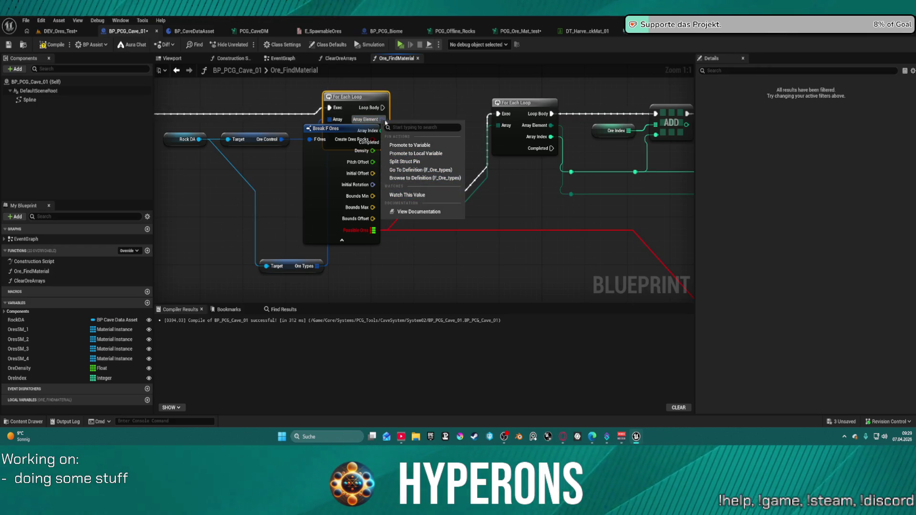
left_click(420, 118)
mouse_move(382, 119)
left_mouse_down()
mouse_move(420, 131)
mouse_move(428, 145)
left_mouse_up()
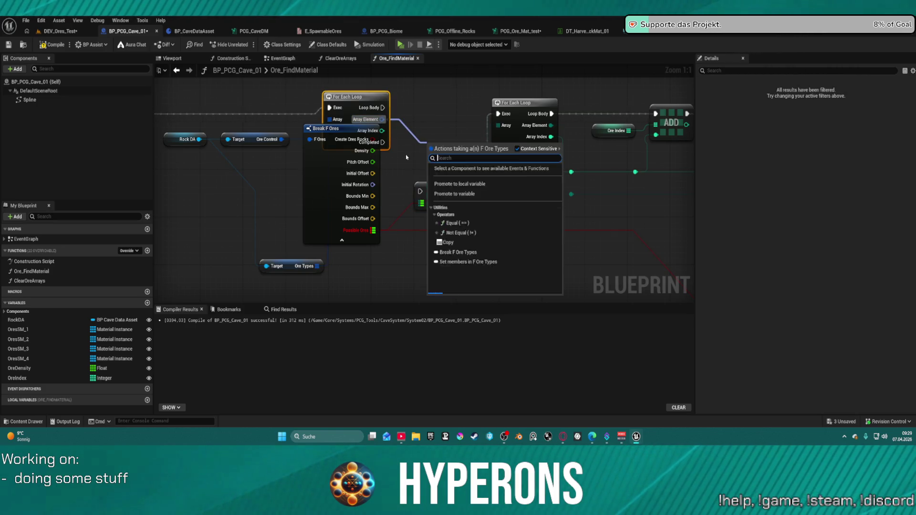
type("brea")
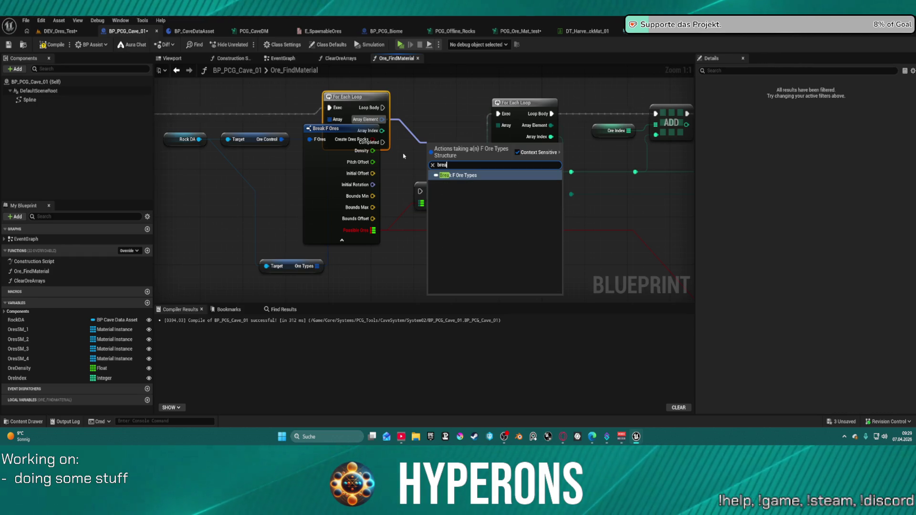
key("Return")
mouse_move(453, 144)
left_mouse_down()
mouse_move(436, 224)
mouse_move(426, 216)
left_mouse_up()
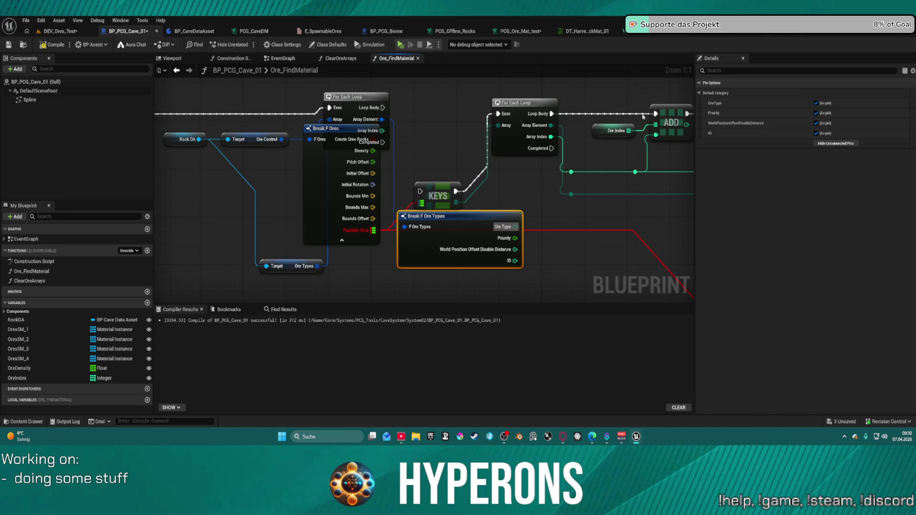
Run ADD from the loop body and wire the loop index and Ore Type into the reroute point.
mouse_move(657, 115)
left_mouse_down()
mouse_move(387, 112)
mouse_move(620, 136)
mouse_move(620, 173)
mouse_move(571, 173)
left_mouse_up()
mouse_move(515, 226)
left_mouse_down()
mouse_move(576, 181)
mouse_move(571, 194)
left_mouse_up()
left_click_drag(510, 116, 501, 259)
left_click_drag(437, 198, 441, 275)
mouse_move(520, 245)
left_mouse_down()
mouse_move(496, 109)
mouse_move(396, 119)
mouse_move(400, 125)
mouse_move(396, 117)
mouse_move(503, 196)
left_mouse_up()
mouse_move(482, 110)
left_mouse_down()
mouse_move(461, 191)
mouse_move(525, 259)
left_mouse_up()
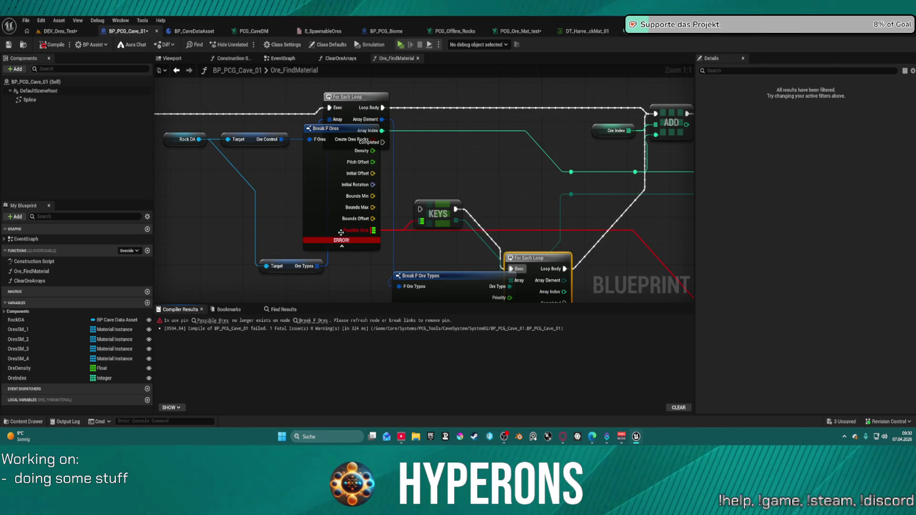
Remove Break F Ores' orphaned Possible Ores pin, recompile, and locate the remaining error node.
left_click(407, 231)
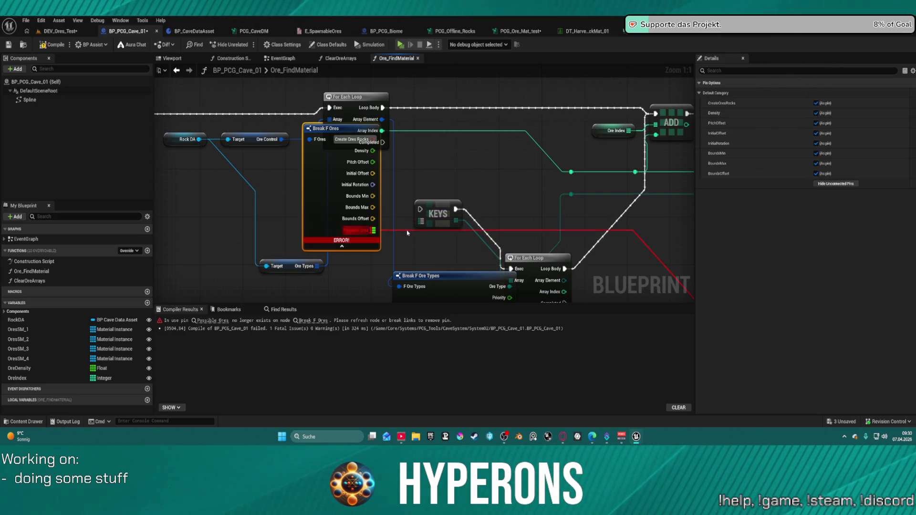
left_click(407, 230, "alt")
key("F7")
left_click(239, 321)
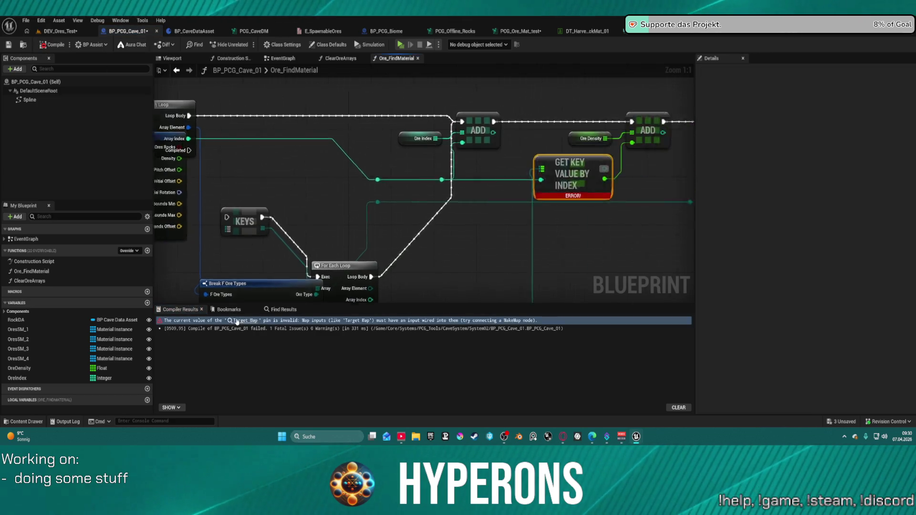
scroll(340, 201, "down", 1)
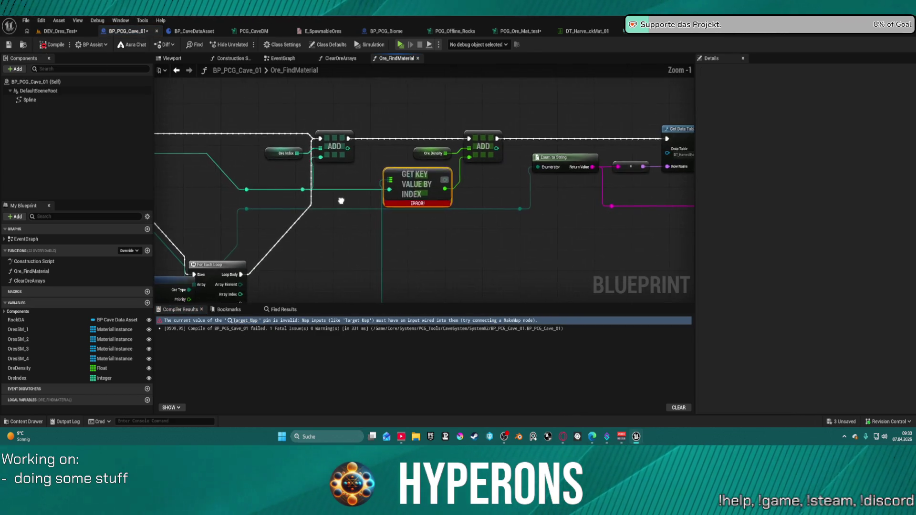
left_click_drag(350, 205, 575, 187)
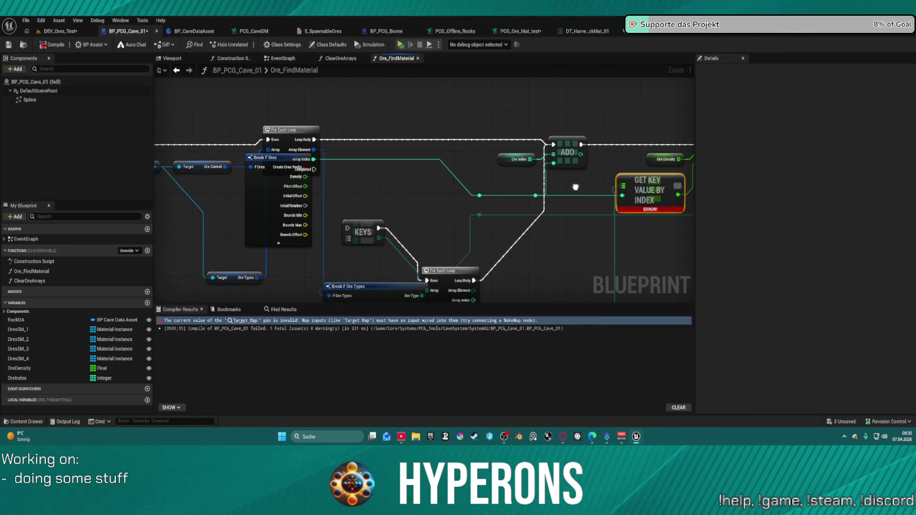
mouse_move(266, 194)
left_mouse_down()
mouse_move(256, 224)
mouse_move(275, 215)
mouse_move(261, 215)
left_mouse_up()
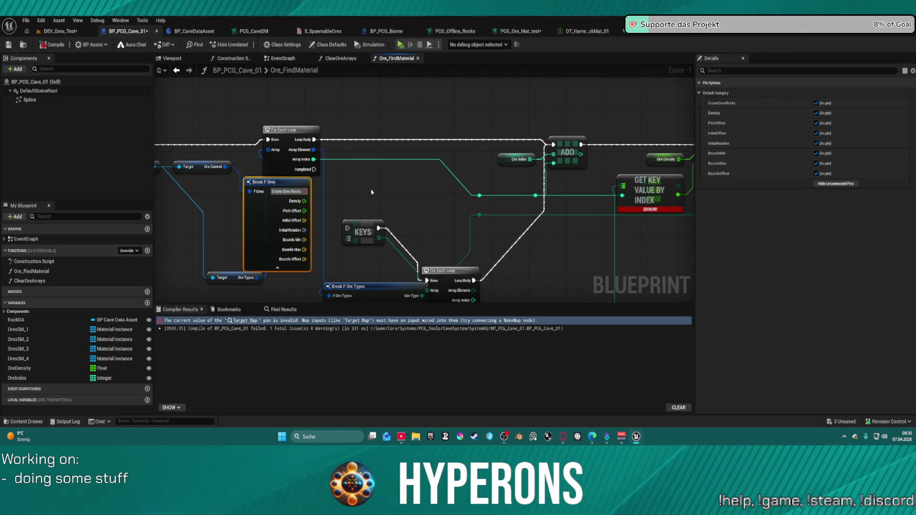
Wire Break F Ore Types' Priority output and delete the erroring Get Key Value By Index node.
left_click_drag(352, 179, 357, 138)
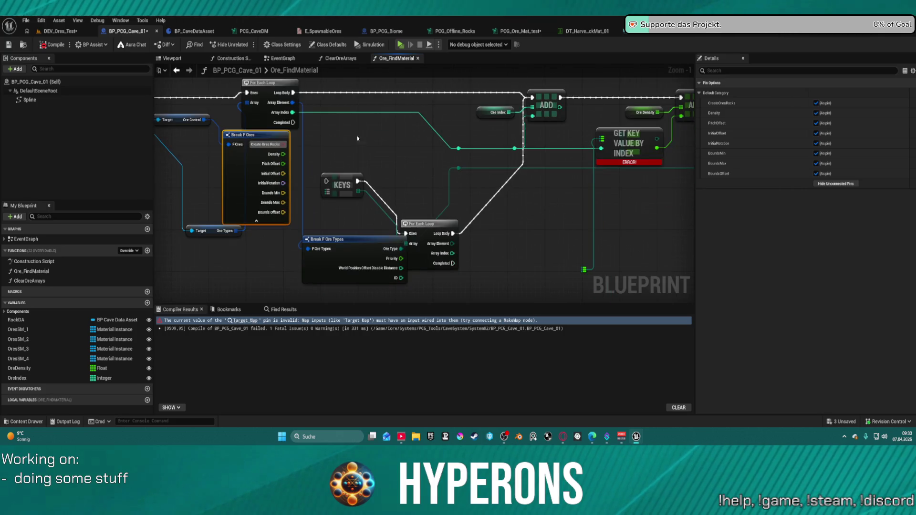
mouse_move(401, 258)
left_mouse_down()
mouse_move(429, 255)
mouse_move(592, 153)
mouse_move(667, 152)
mouse_move(685, 119)
mouse_move(628, 119)
left_mouse_up()
left_click_drag(602, 213, 572, 157)
key("Delete")
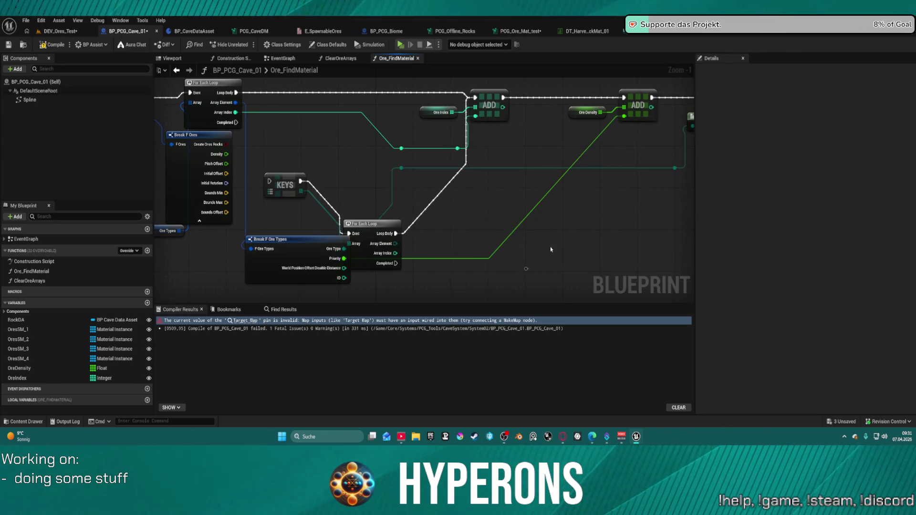
Delete the KEYS node and extra For Each Loop, auto-arrange the graph, and compile cleanly.
left_click(286, 180)
left_click(372, 224, "ctrl")
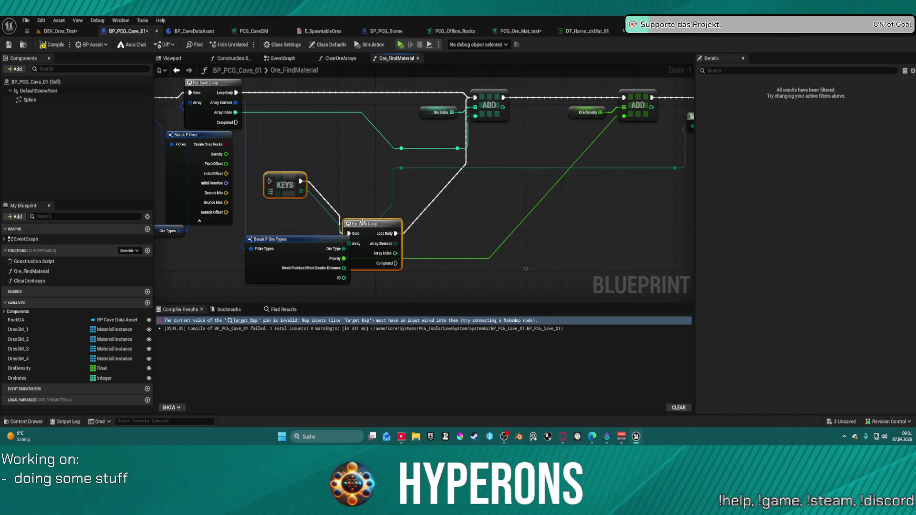
key("Delete")
left_click_drag(310, 236, 320, 143)
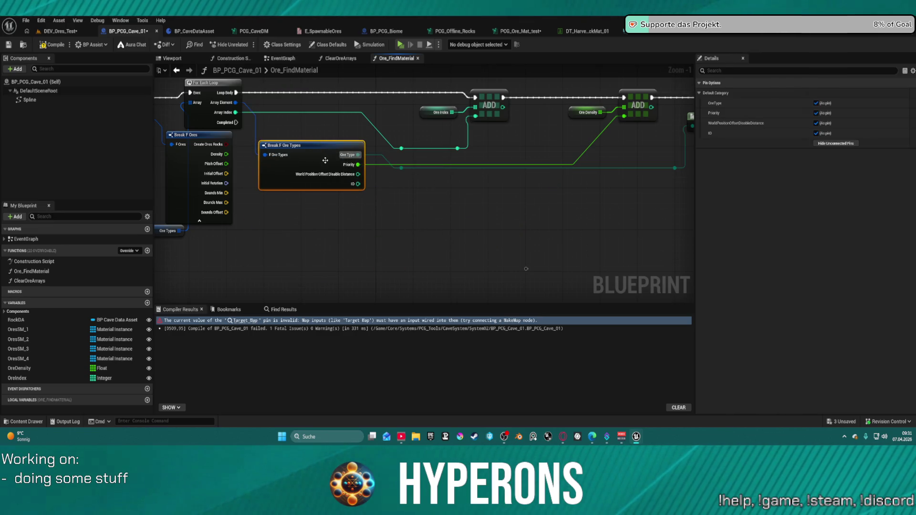
key("f")
mouse_move(346, 182)
left_mouse_down()
mouse_move(545, 198)
mouse_move(200, 198)
mouse_move(205, 167)
mouse_move(310, 167)
left_mouse_up()
scroll(545, 202, "down", 3)
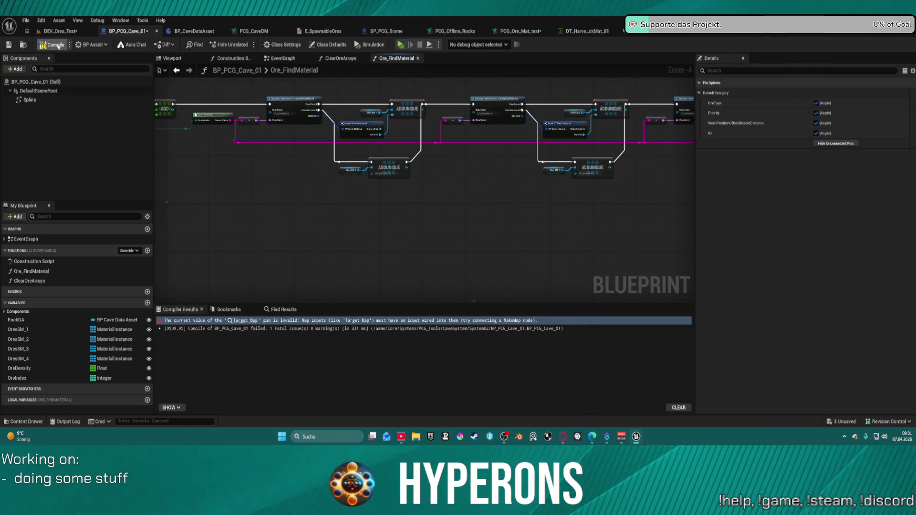
left_click(53, 44)
Fly the camera over the DEV_Ores_Test rock rows, then switch to the ore types structure editor.
left_click(58, 31)
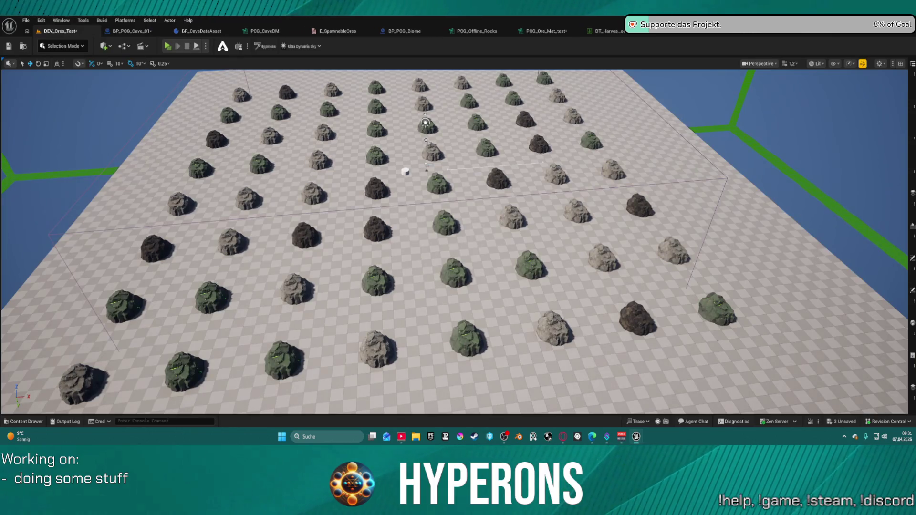
mouse_move(458, 239)
left_mouse_down()
mouse_move(476, 268)
mouse_move(420, 267)
mouse_move(420, 210)
mouse_move(420, 276)
mouse_move(433, 214)
left_mouse_up()
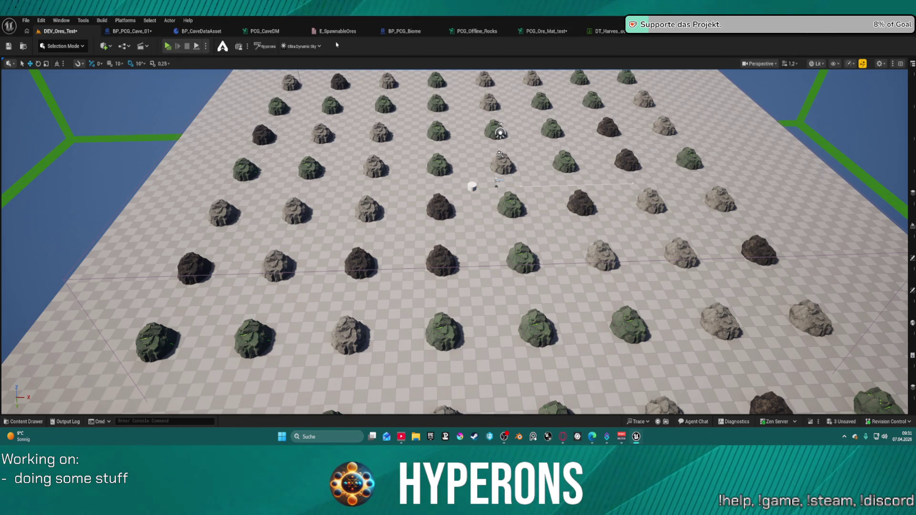
key("ctrl+space")
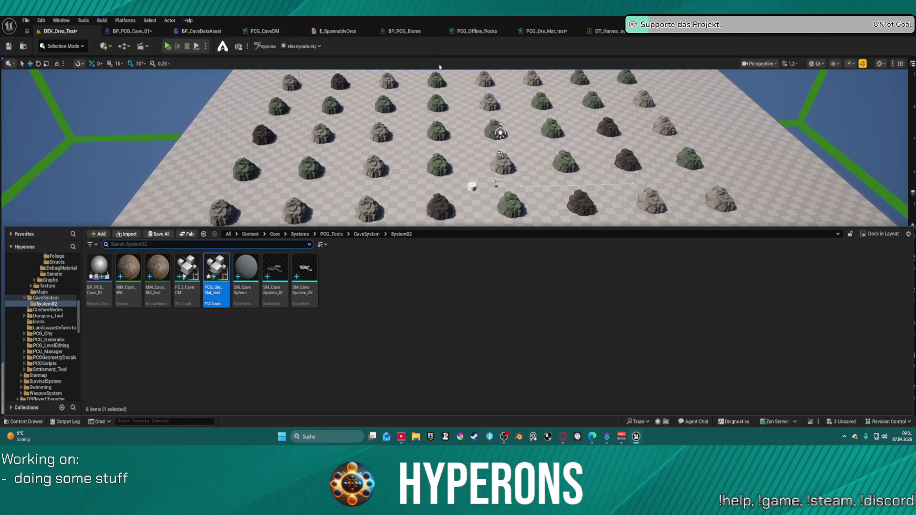
key("ctrl+space")
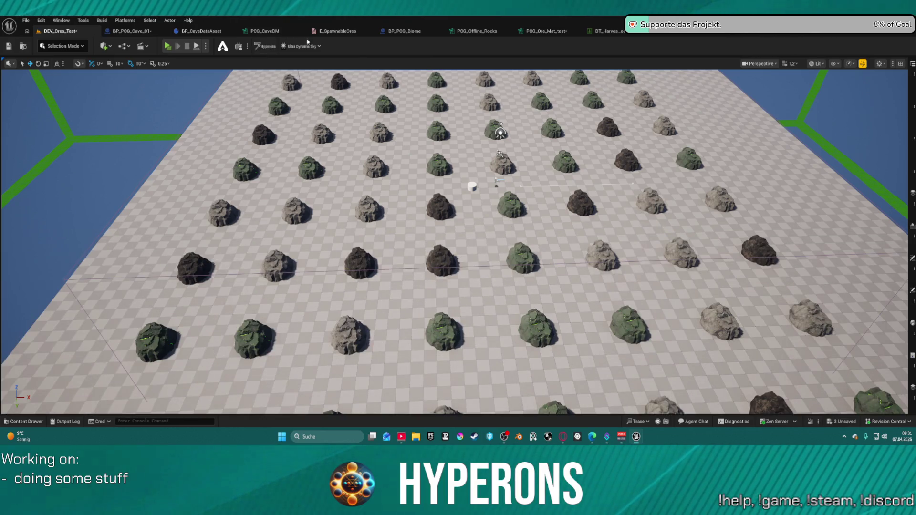
key("ctrl+Tab")
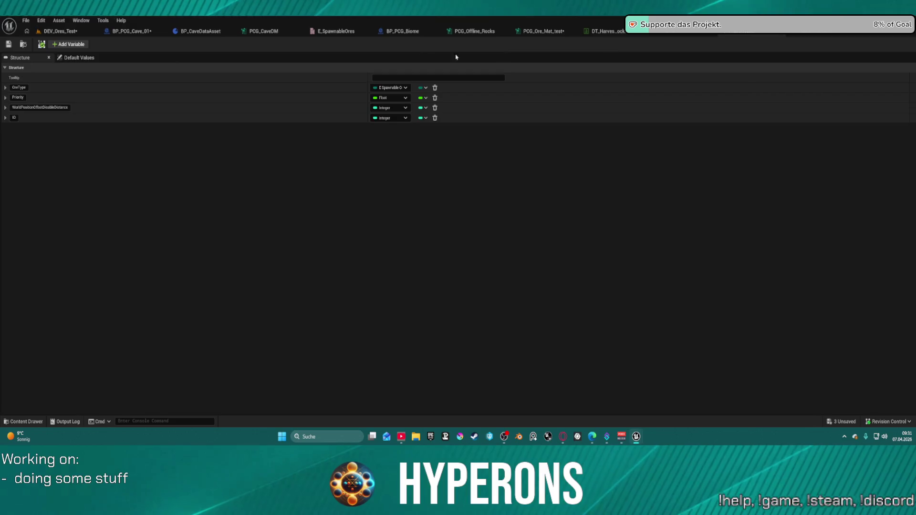
Open DA_Rocks Cave from the DataAssets folder and expand its Ore Types list.
left_click(23, 44)
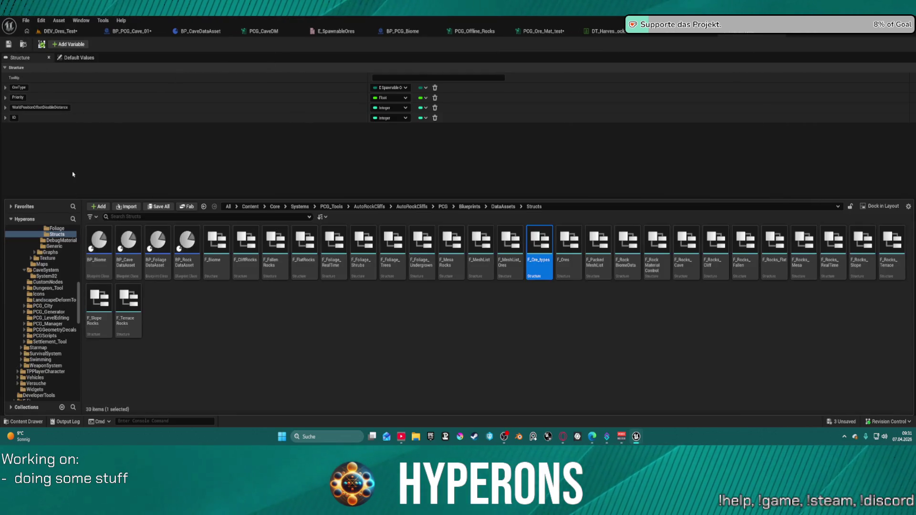
left_click(58, 258)
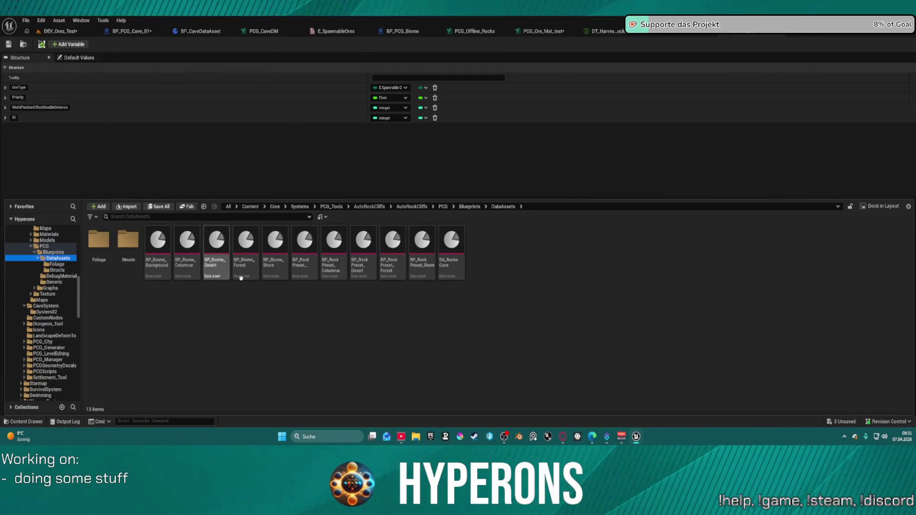
left_click(451, 244)
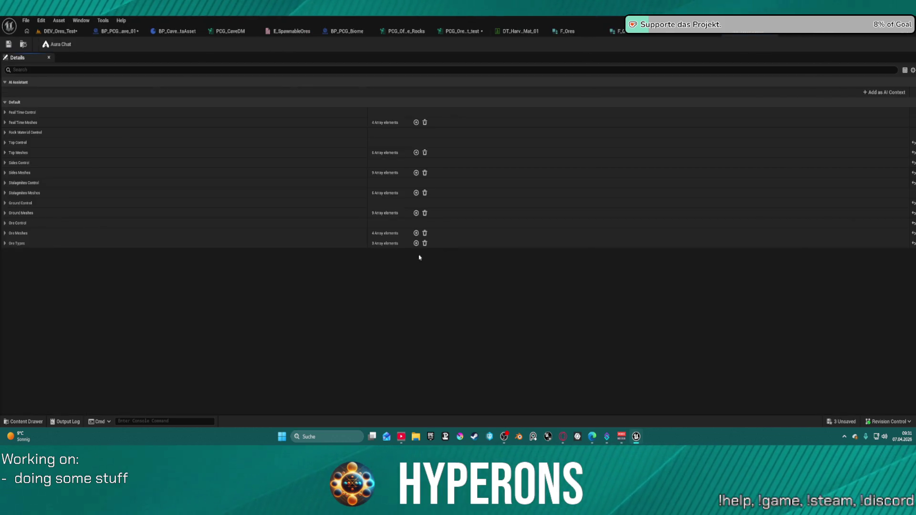
left_click(6, 243)
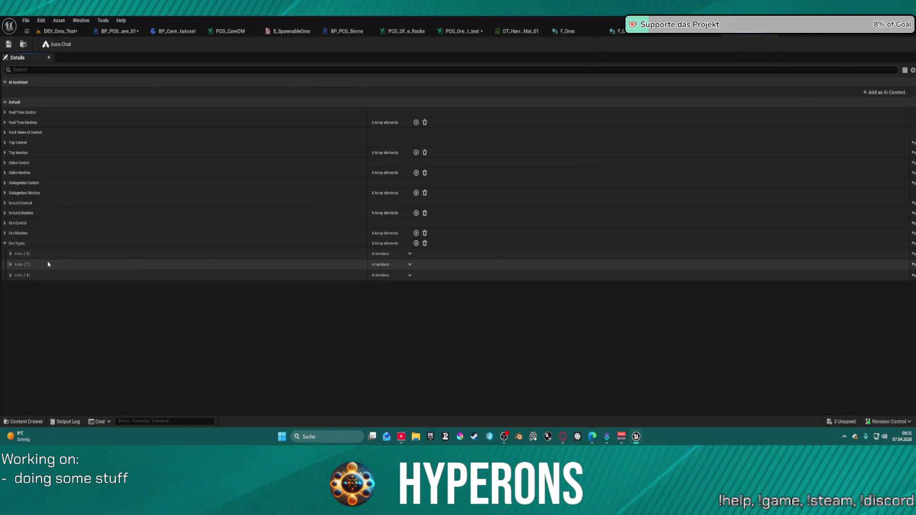
Set Ore Types Index[1] to Iron and Index[2] to Limestone, then save the asset.
left_click(10, 253)
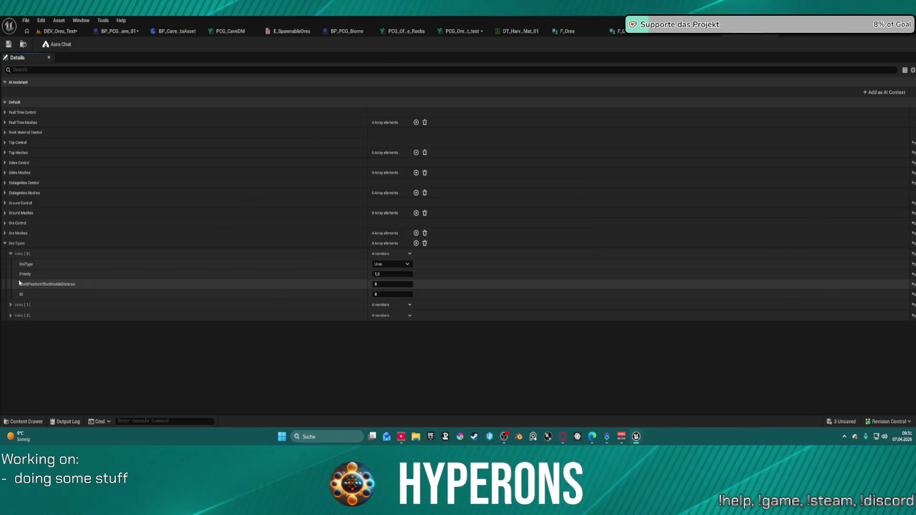
left_click(11, 305)
left_click(401, 315)
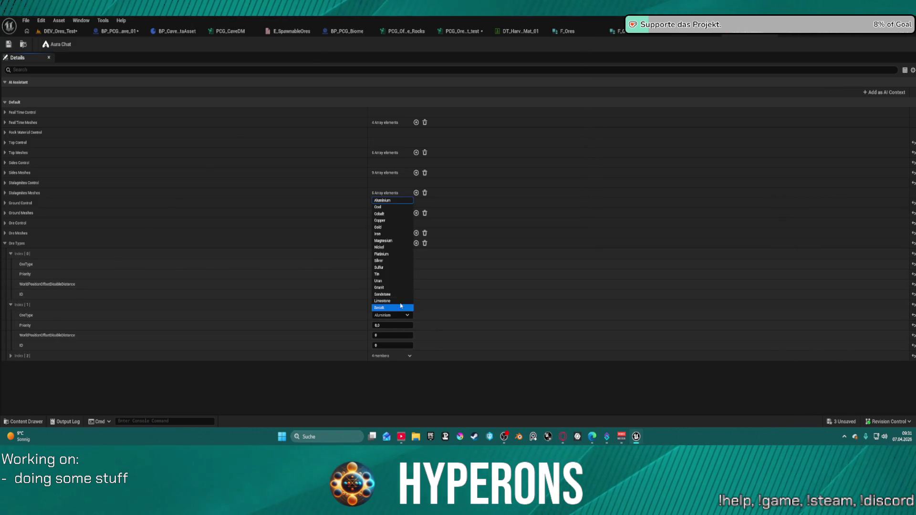
left_click(394, 235)
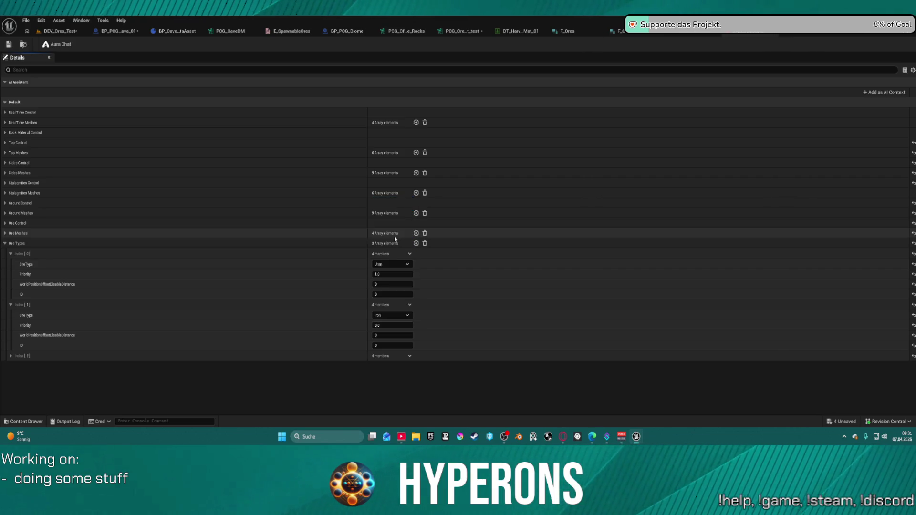
left_click(11, 356)
left_click(391, 366)
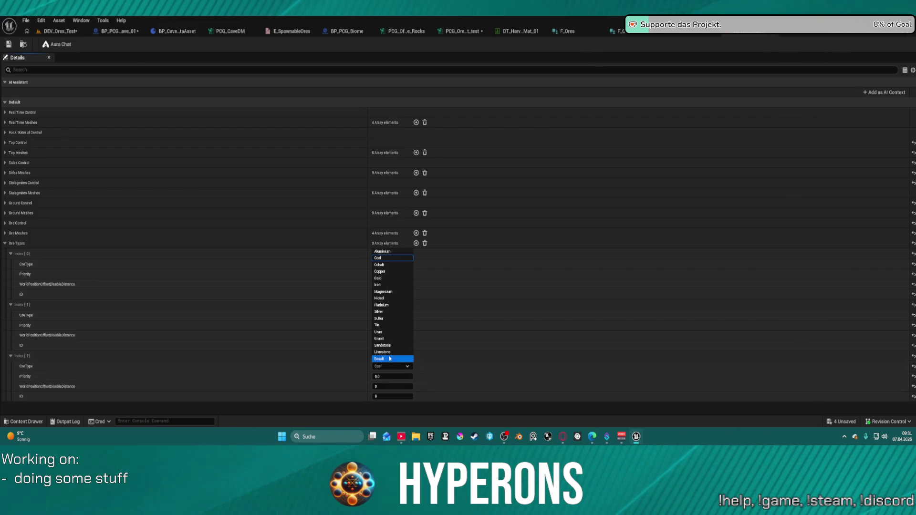
left_click(390, 352)
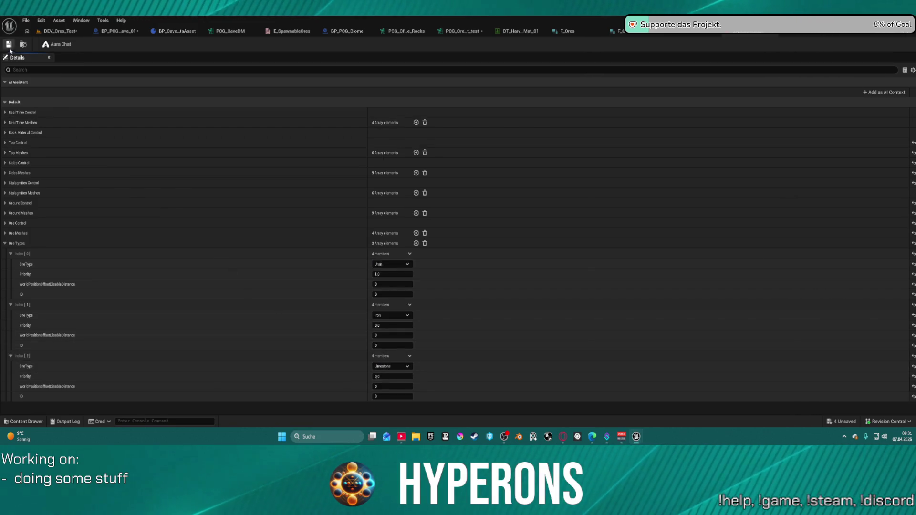
key("ctrl+s")
left_click(60, 33)
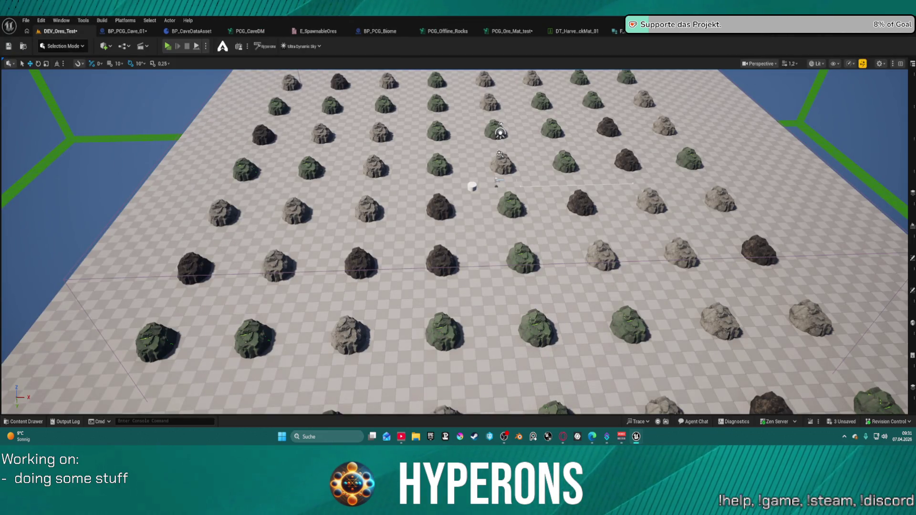
Drag the PCG volume left so rocks regenerate red, white and green, then Save All.
left_click(498, 181)
mouse_move(516, 185)
left_mouse_down()
mouse_move(503, 187)
mouse_move(533, 186)
mouse_move(497, 188)
left_mouse_up()
scroll(485, 233, "down", 5)
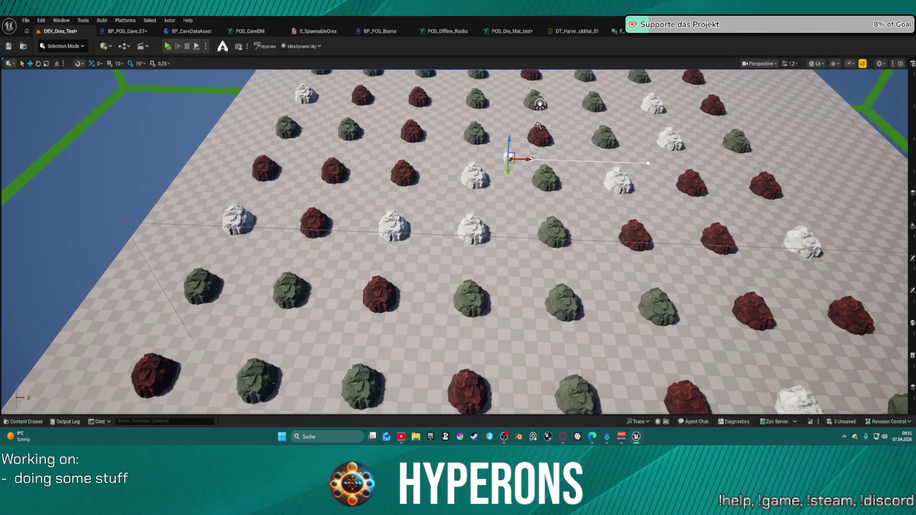
scroll(477, 239, "up", 5)
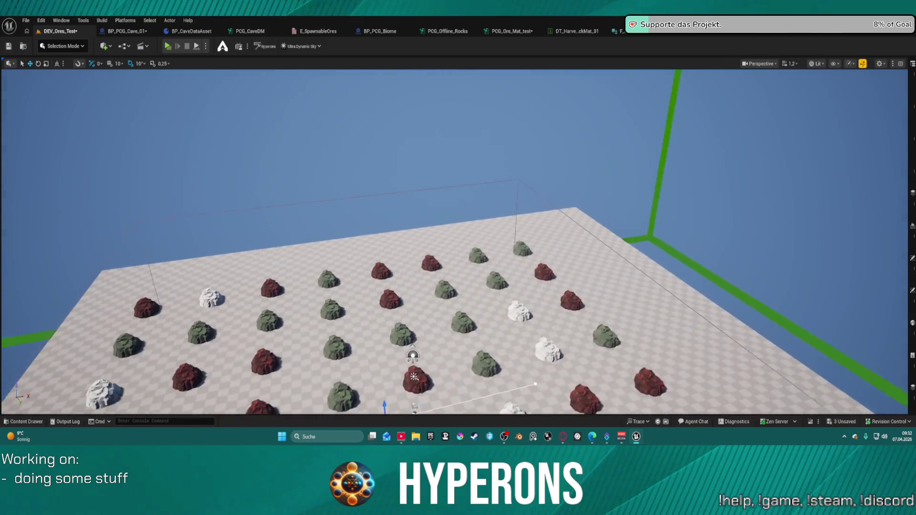
scroll(458, 239, "down", 5)
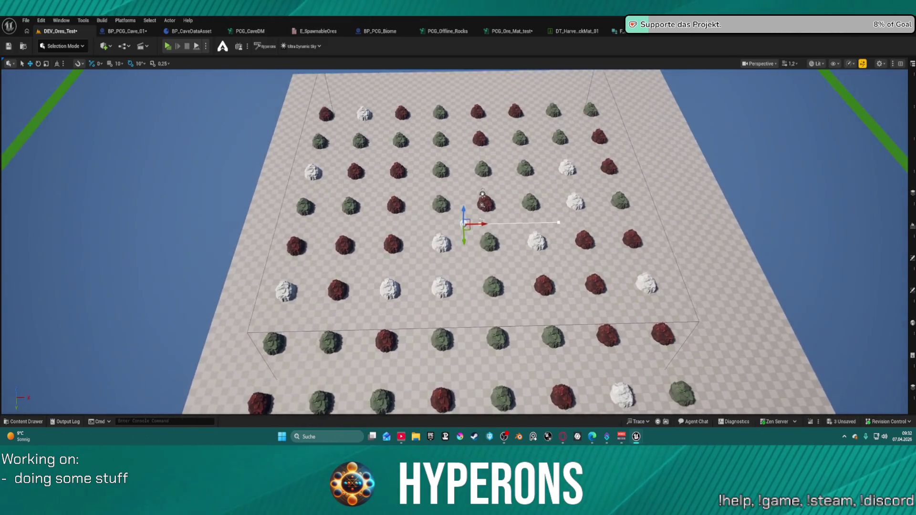
scroll(458, 238, "down", 3)
scroll(458, 239, "up", 5)
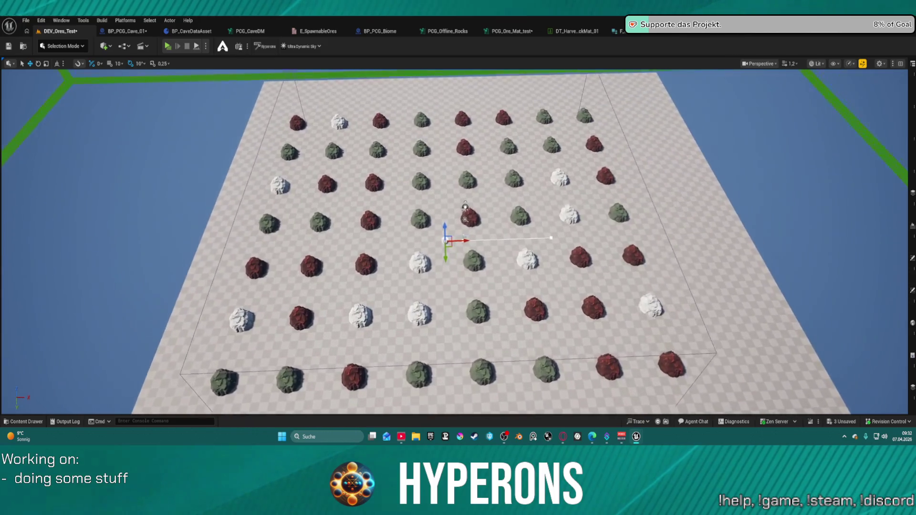
scroll(458, 238, "down", 3)
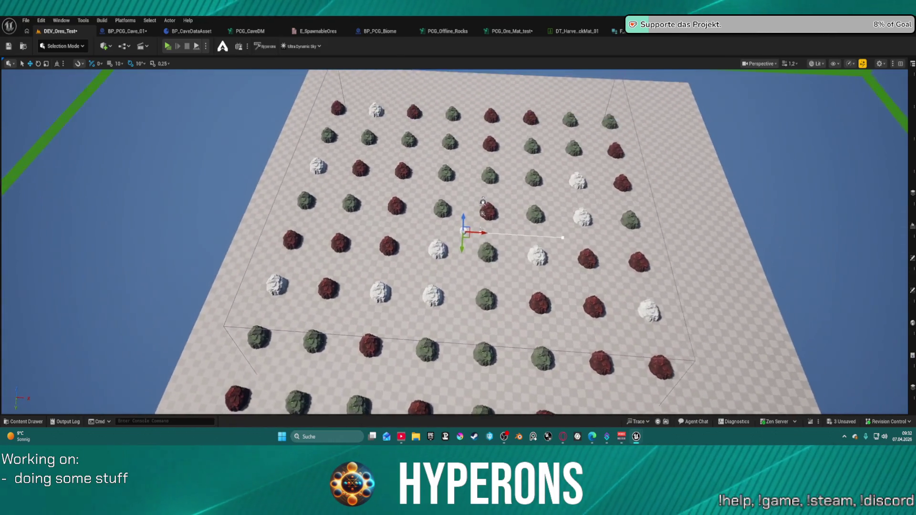
key("ctrl+shift+s")
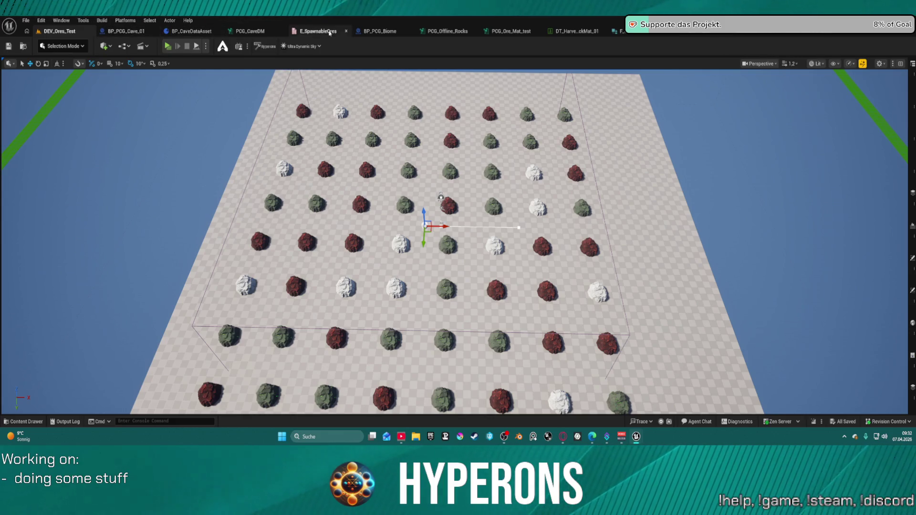
Switch past the F_Ores and ore types structure tabs to the PCG_Ore_Mat_test graph.
left_click(638, 35)
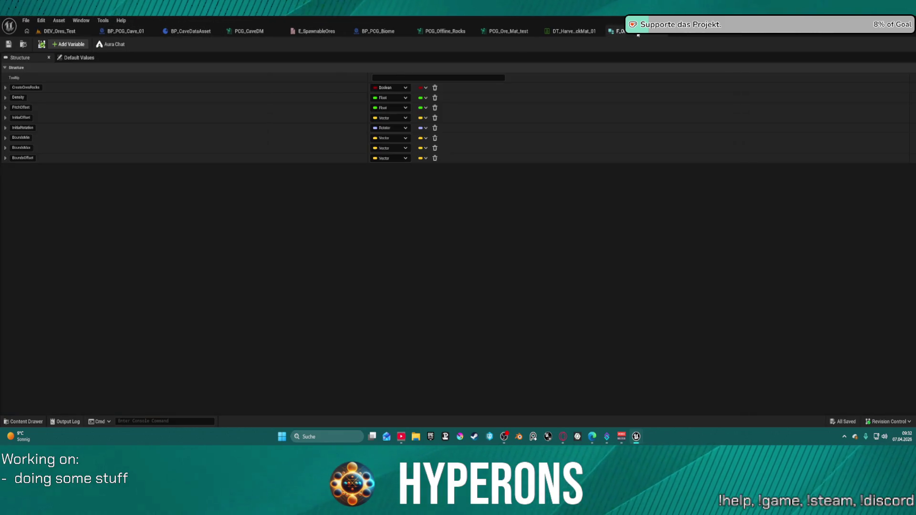
left_click(668, 34)
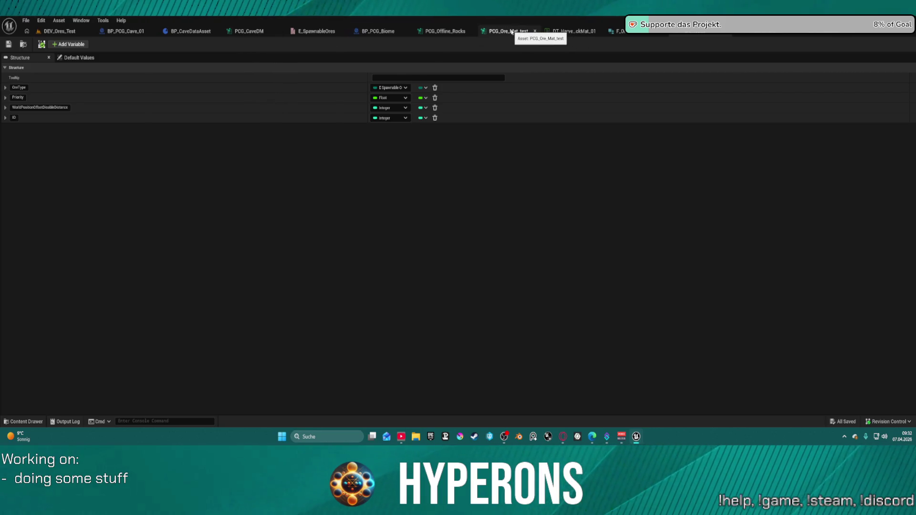
left_click(505, 33)
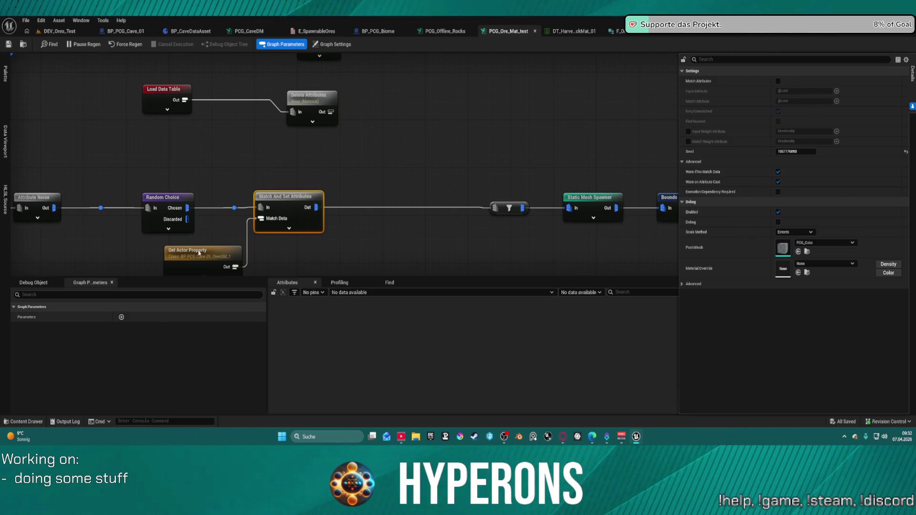
Debug-inspect Delete Attributes' output, widening and sorting the $Index and Material columns.
left_click(297, 110)
left_click_drag(296, 109, 296, 98)
key("d")
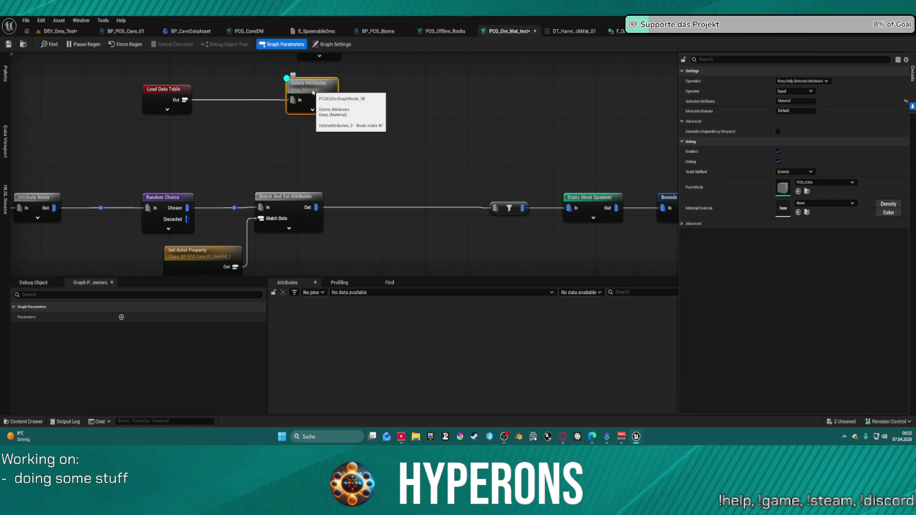
key("a")
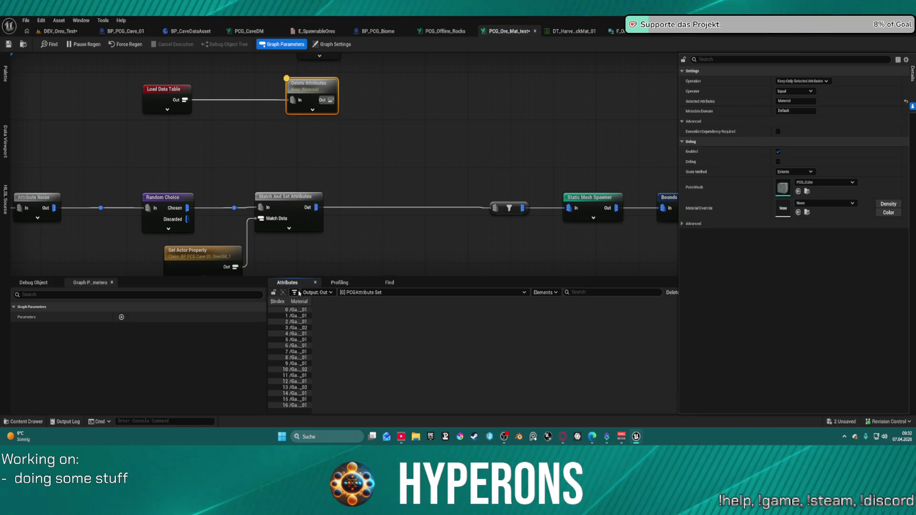
left_click_drag(286, 304, 345, 303)
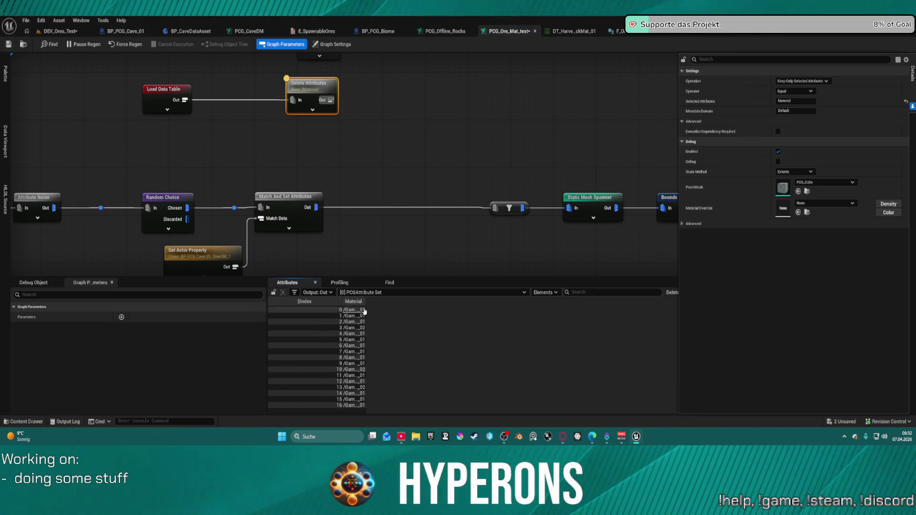
left_click(340, 302)
left_click(340, 302)
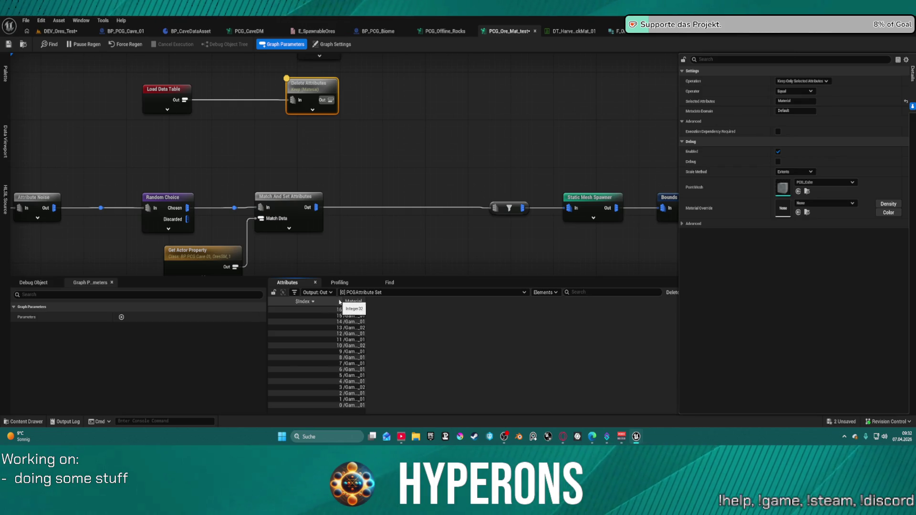
left_click(340, 301)
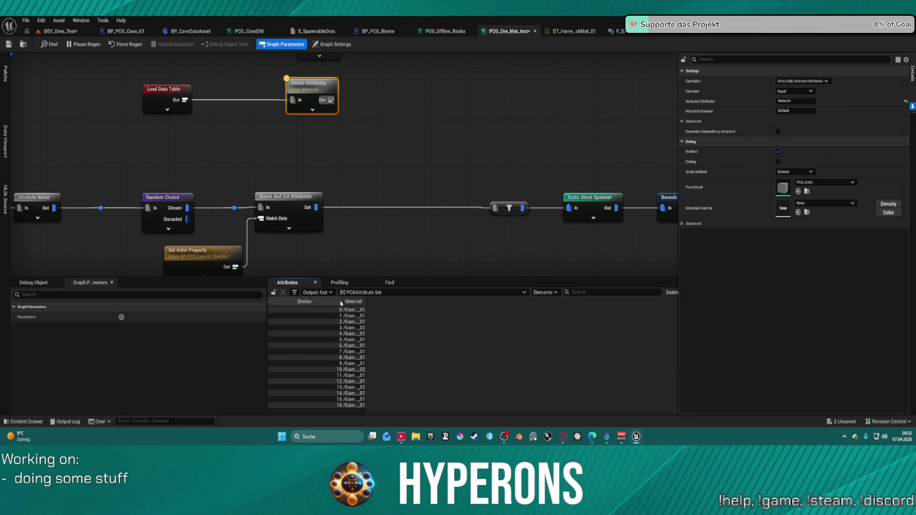
mouse_move(341, 302)
left_mouse_down()
mouse_move(300, 302)
mouse_move(376, 300)
left_mouse_up()
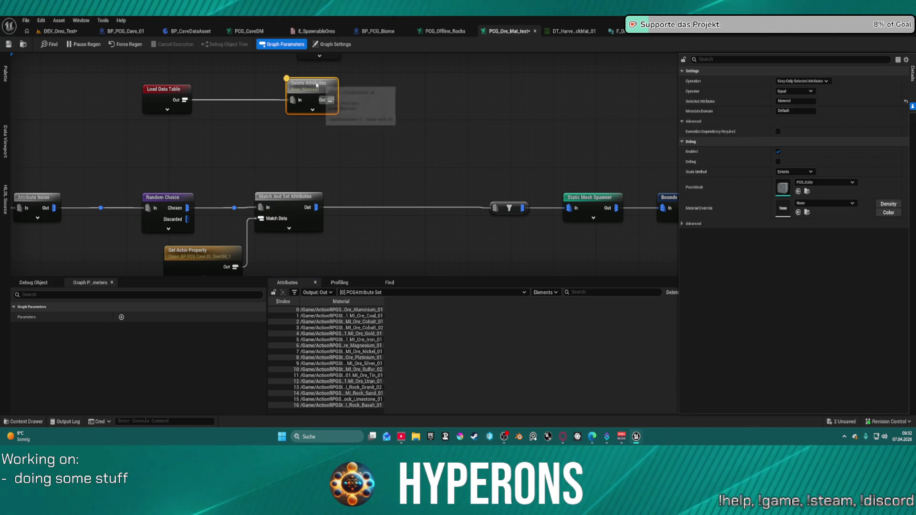
Set Delete Attributes' Selected Attributes to $Index.
left_click(796, 102)
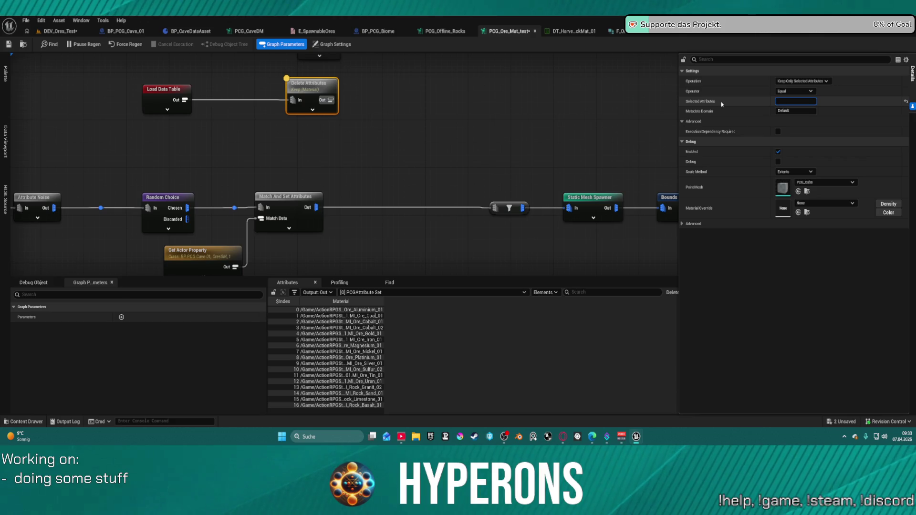
type("Orex")
key("Return")
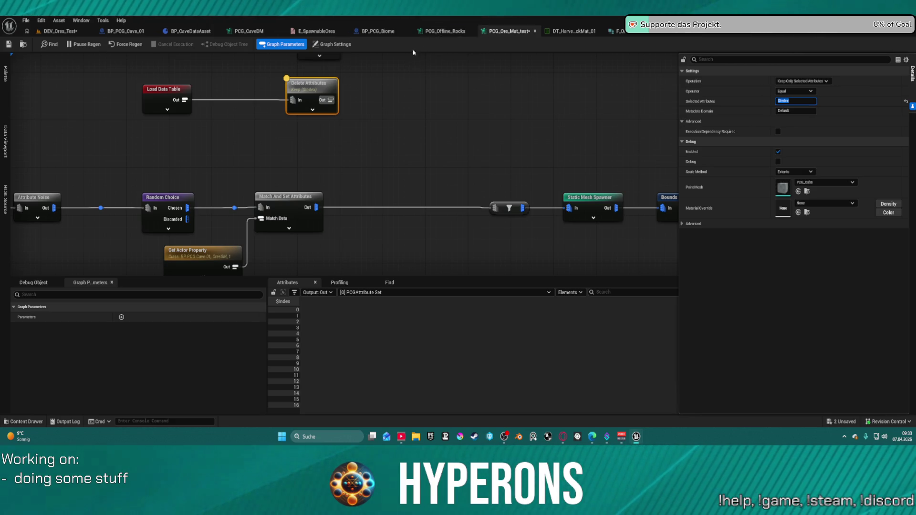
left_click_drag(374, 73, 448, 205)
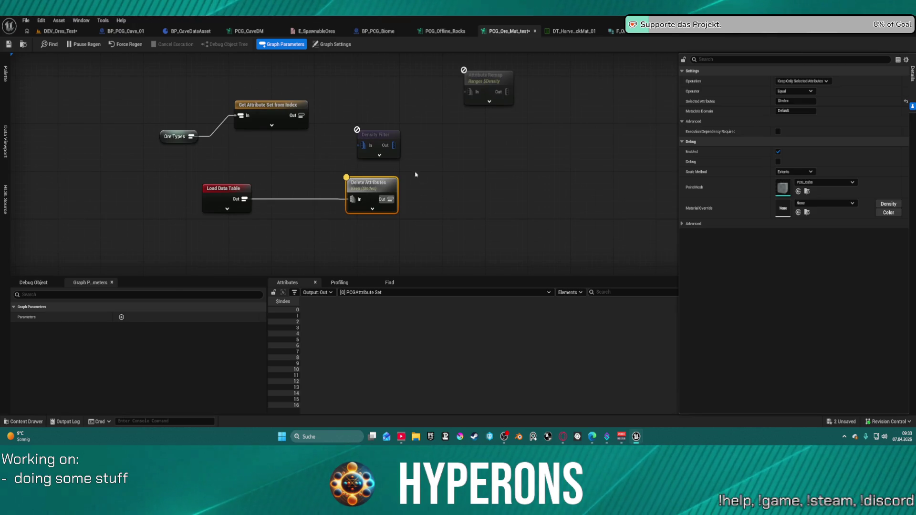
Inspect Get Attribute Set from Index output and move Ore Types up beside it.
left_click(279, 115)
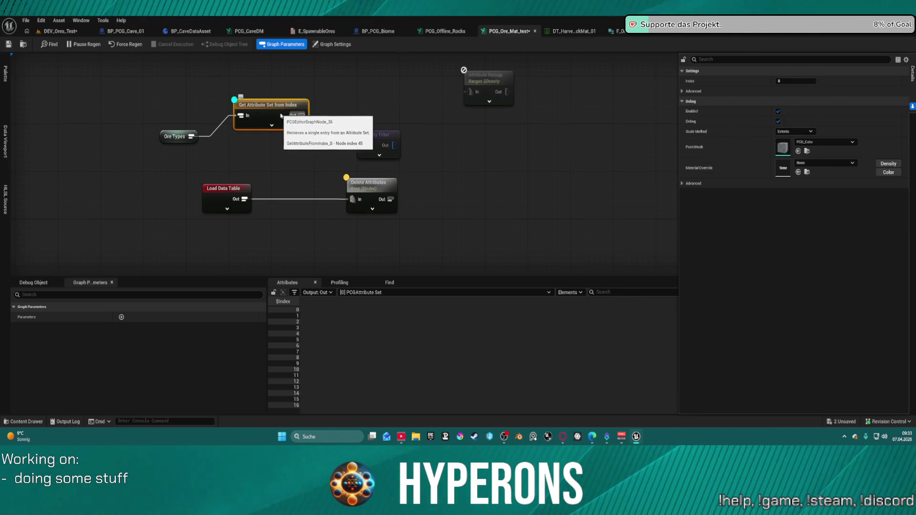
key("a")
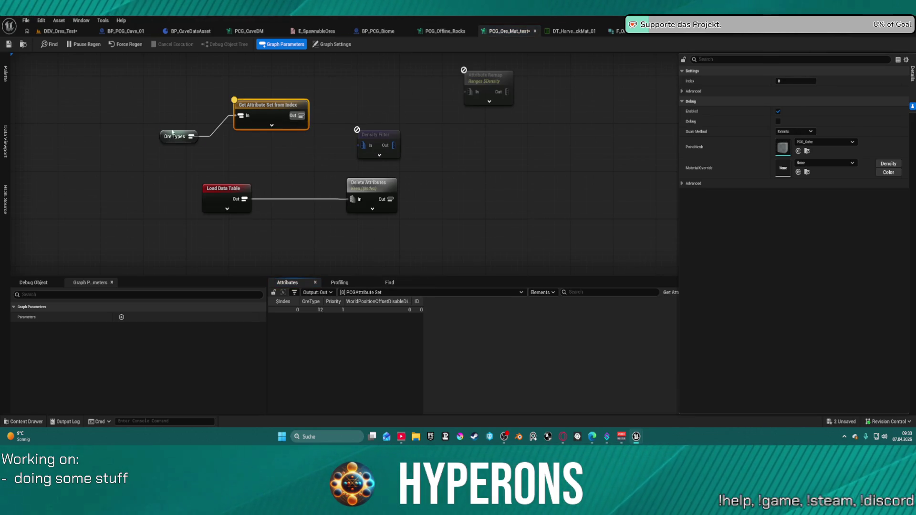
left_click_drag(173, 132, 173, 114)
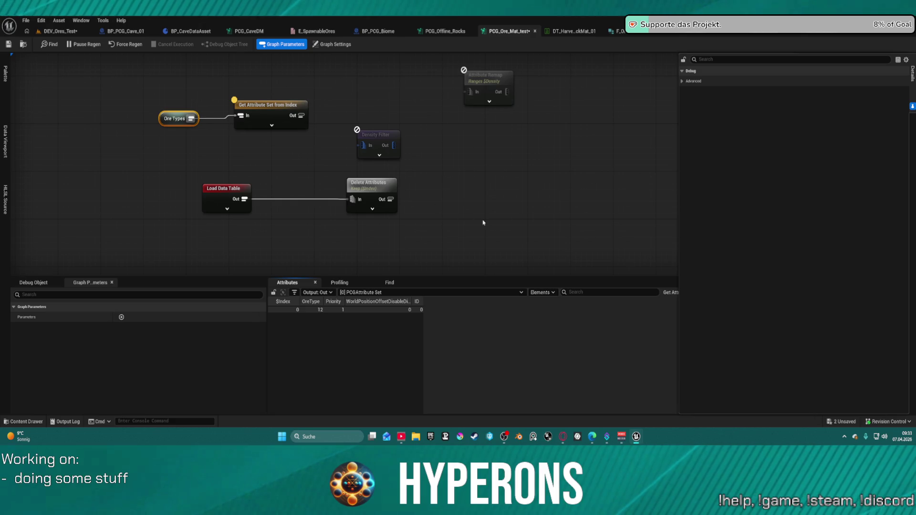
left_click(483, 222)
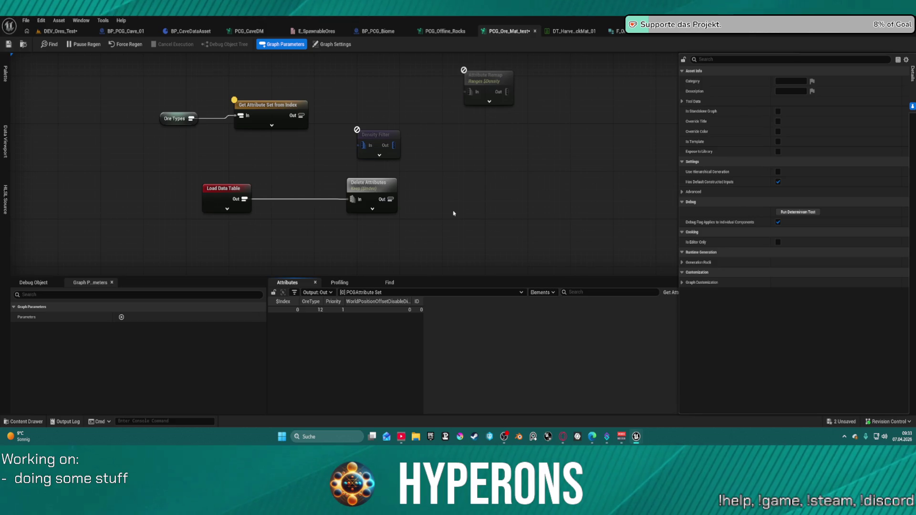
Move Delete Attributes closer to Load Data Table.
left_click_drag(369, 191, 303, 208)
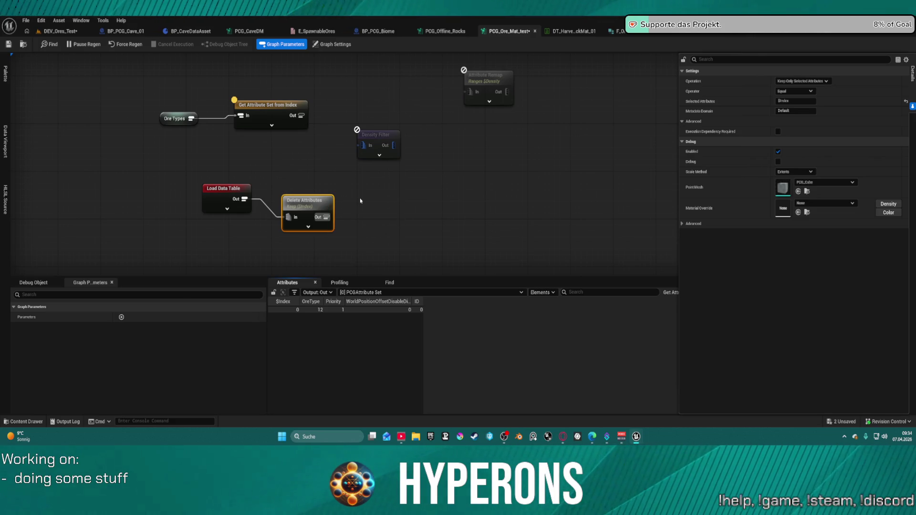
mouse_move(366, 201)
left_mouse_down()
mouse_move(370, 170)
mouse_move(340, 147)
mouse_move(344, 173)
mouse_move(360, 179)
left_mouse_up()
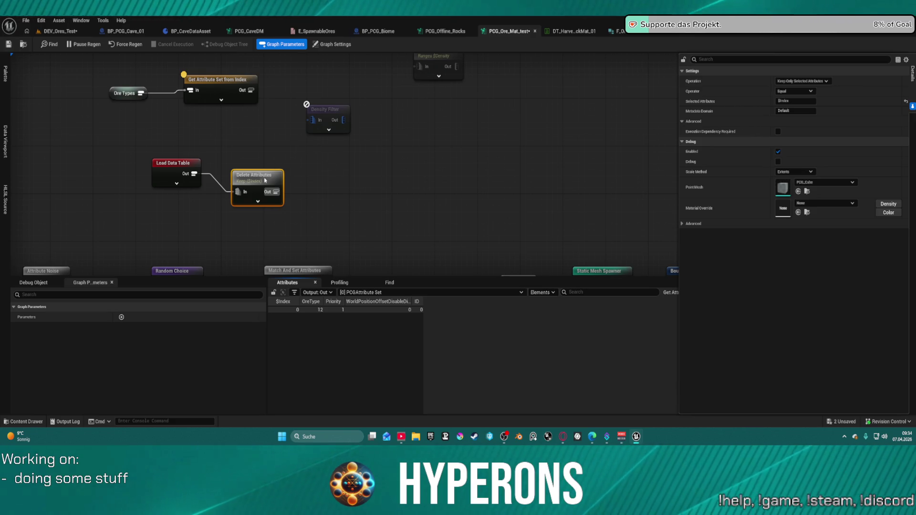
left_click_drag(264, 181, 248, 181)
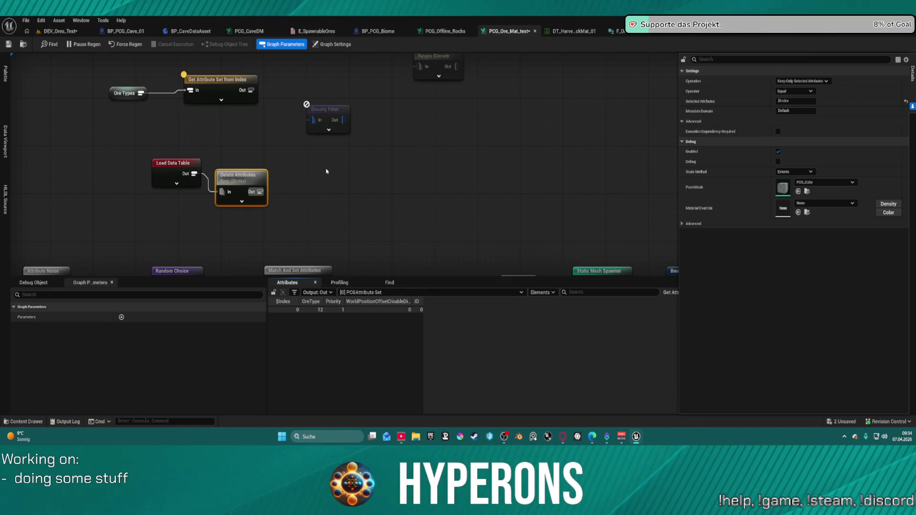
scroll(318, 183, "down", 5)
scroll(312, 208, "up", 5)
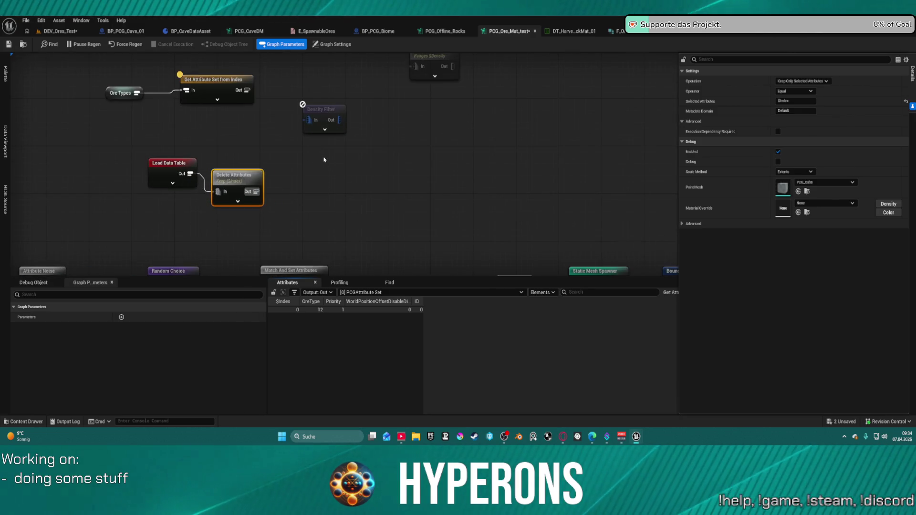
mouse_move(329, 167)
left_mouse_down()
mouse_move(331, 147)
mouse_move(279, 64)
mouse_move(335, 111)
mouse_move(334, 99)
mouse_move(363, 135)
mouse_move(351, 158)
mouse_move(294, 114)
mouse_move(376, 92)
mouse_move(475, 126)
mouse_move(348, 191)
mouse_move(334, 189)
left_mouse_up()
left_click_drag(454, 139, 452, 139)
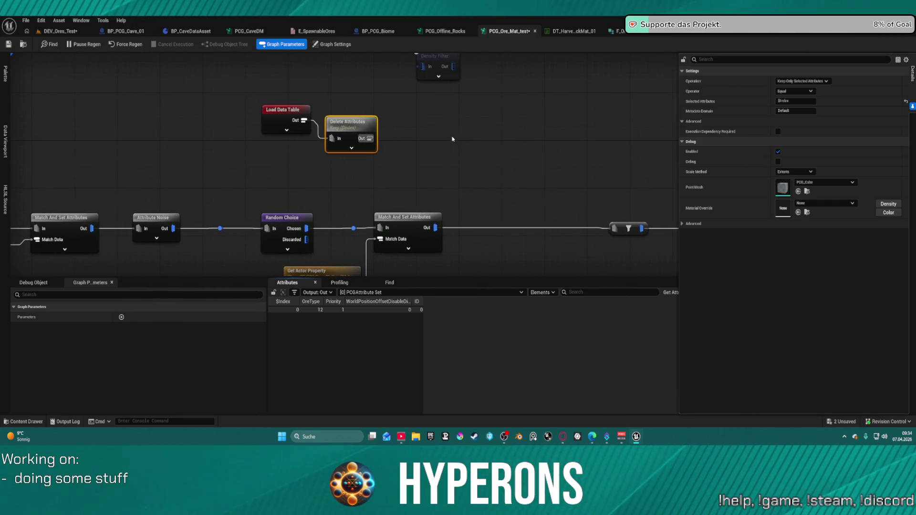
Add a Filter Attribute Elements node and position it up and right.
right_click(454, 139)
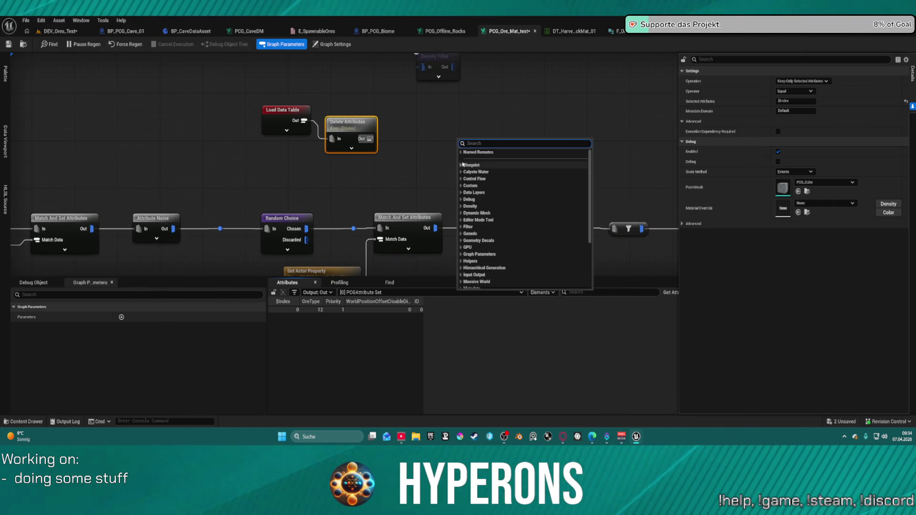
type("filter")
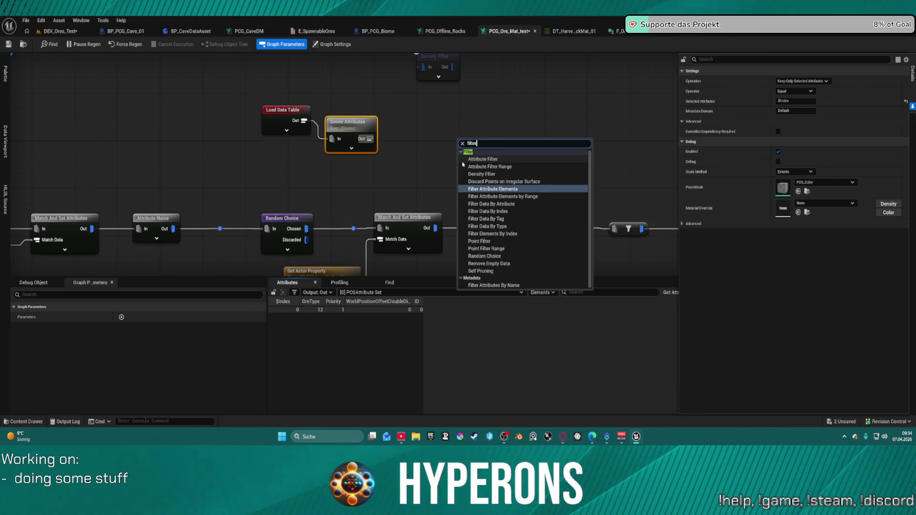
key("Return")
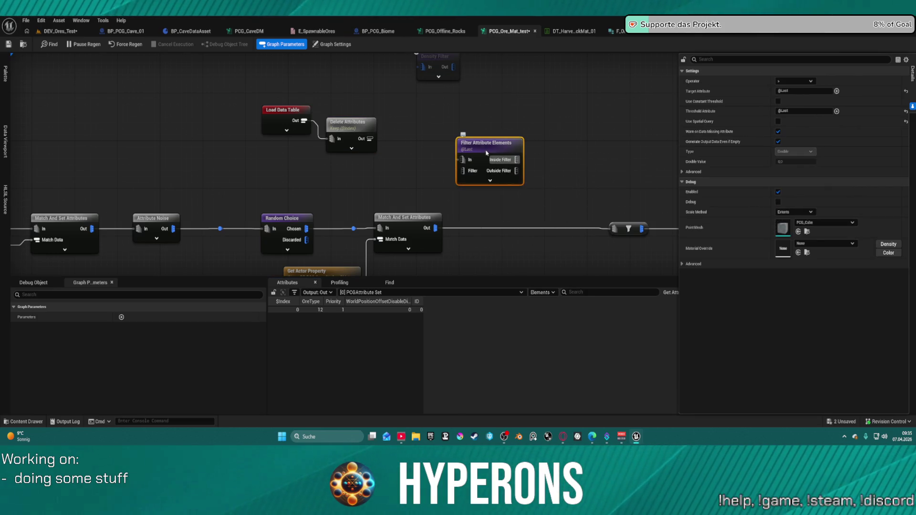
left_click_drag(486, 153, 501, 115)
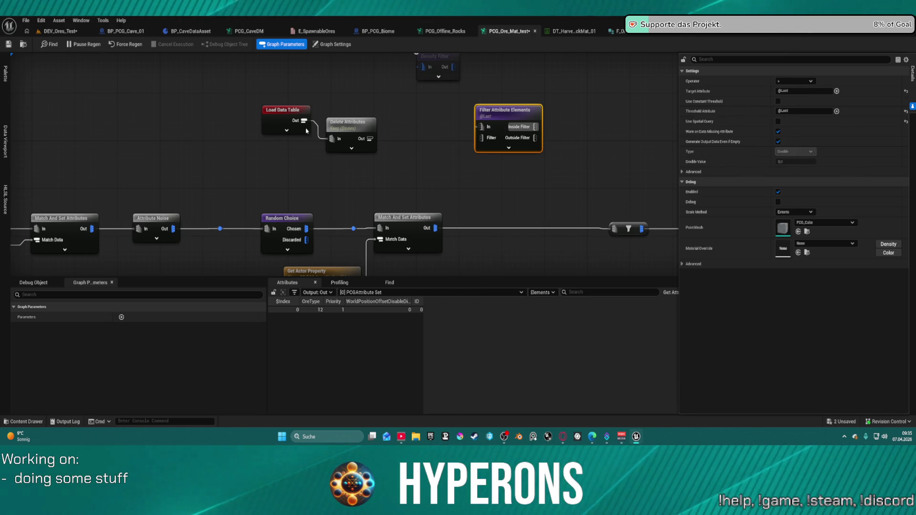
Move the Delete Attributes node up about 100 px.
left_click(280, 122)
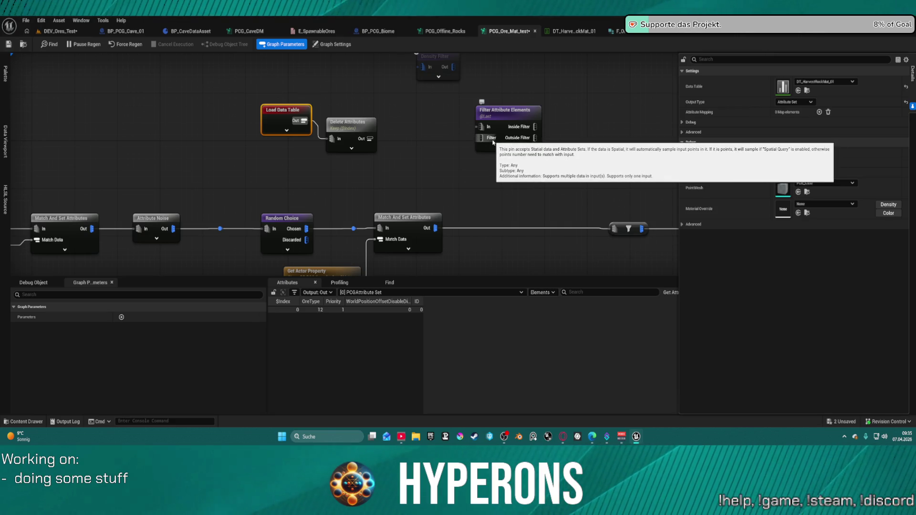
left_click(349, 134)
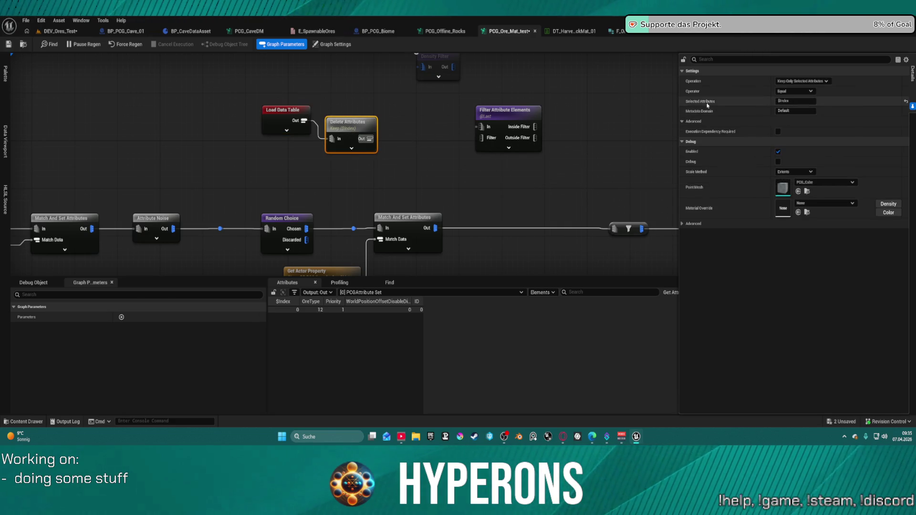
left_click_drag(349, 133, 344, 85)
Duplicate Delete Attributes twice, feeding Load Data Table and Get Attribute Set from Index into the copies.
key("ctrl+d")
left_click_drag(301, 123, 345, 152)
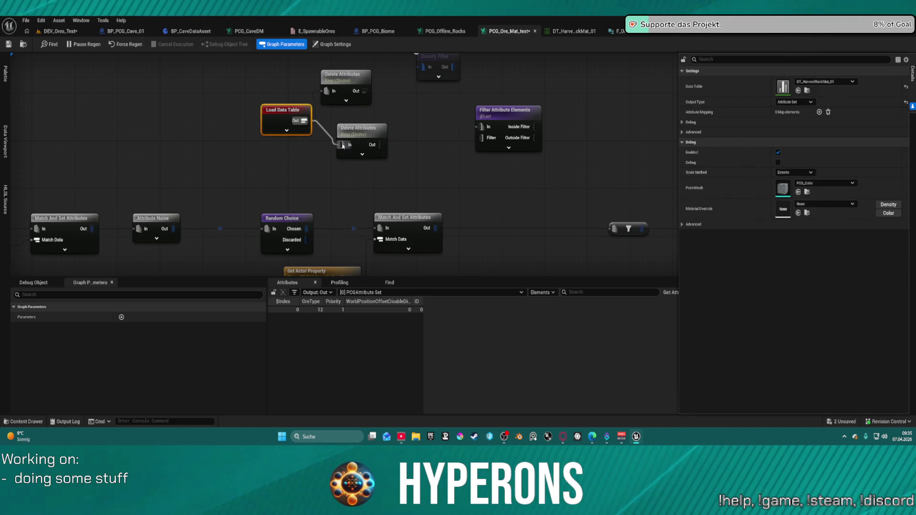
left_click(310, 180)
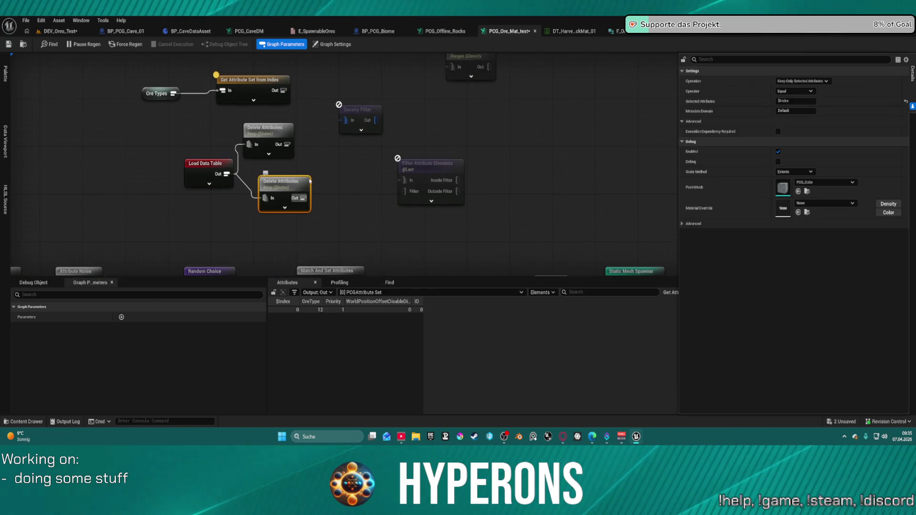
key("ctrl+d")
mouse_move(344, 186)
left_mouse_down()
mouse_move(305, 107)
mouse_move(284, 90)
left_mouse_up()
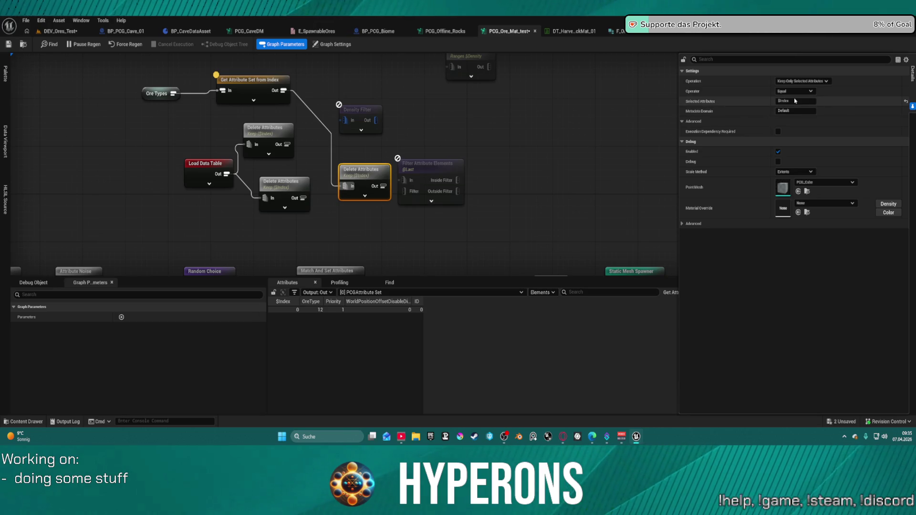
Make the copy keep Priority and wire its output into Filter Attribute Elements' filter.
left_click(777, 101)
type("Prio")
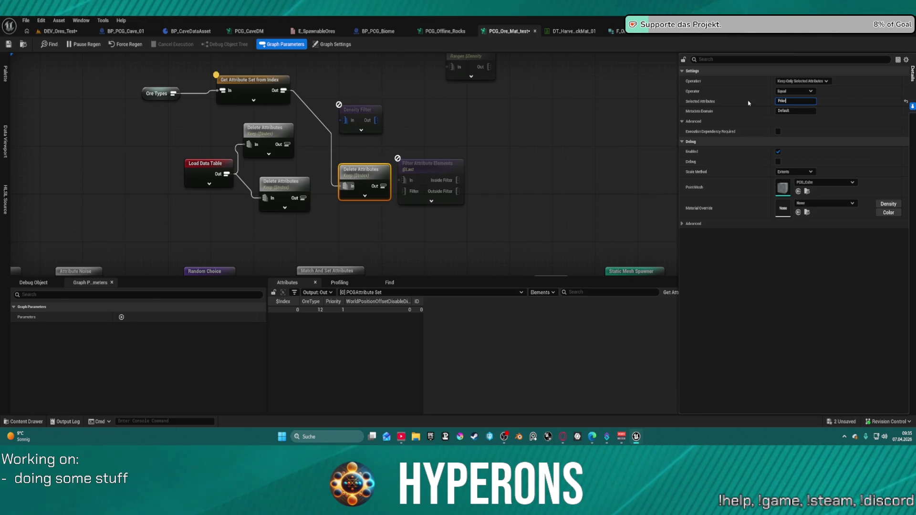
type("rity")
key("Return")
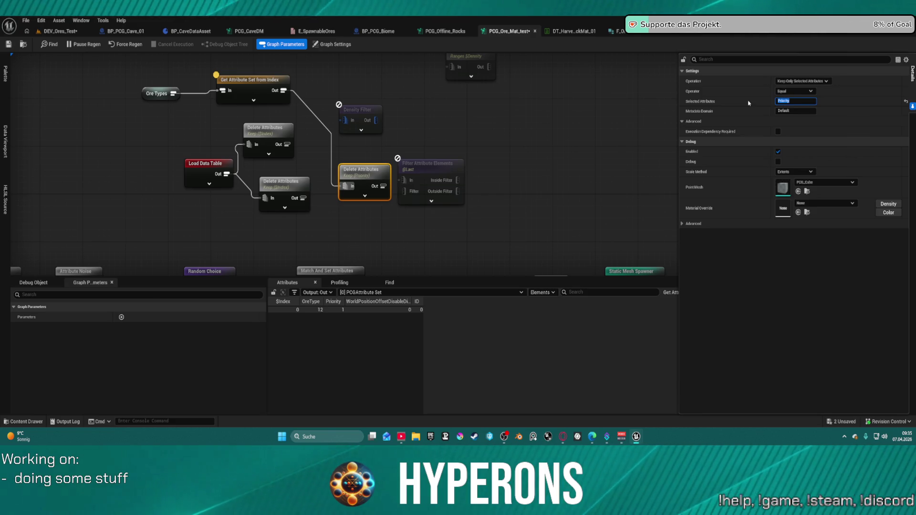
mouse_move(386, 186)
left_mouse_down()
mouse_move(402, 192)
mouse_move(350, 193)
left_mouse_up()
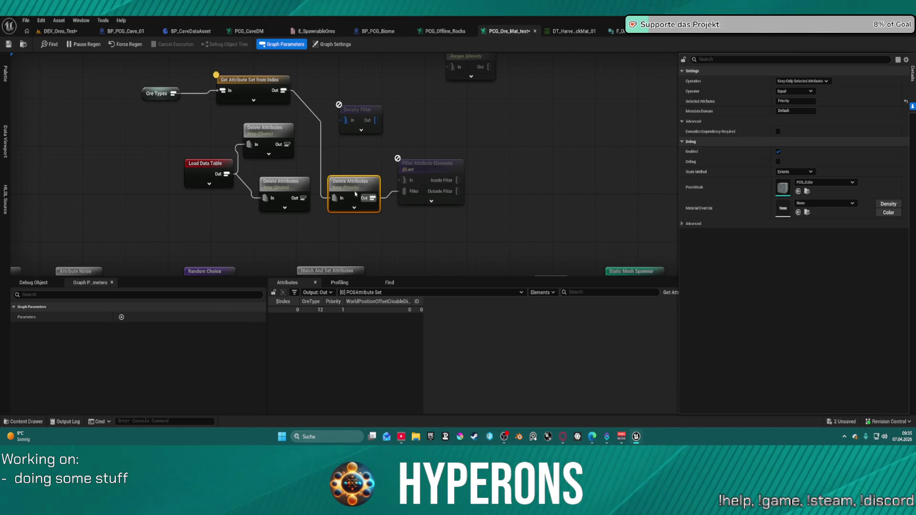
left_click_drag(372, 239, 373, 44)
left_click_drag(391, 200, 374, 105)
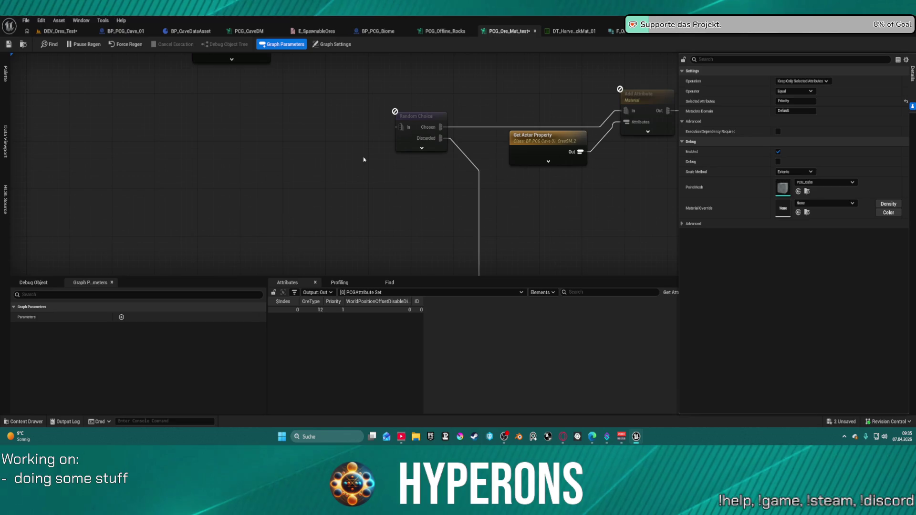
Debug Match And Set Attributes and scroll its Attributes table to the Material column.
scroll(382, 248, "down", 1)
left_click_drag(383, 248, 352, 167)
scroll(352, 167, "down", 2)
scroll(391, 149, "up", 3)
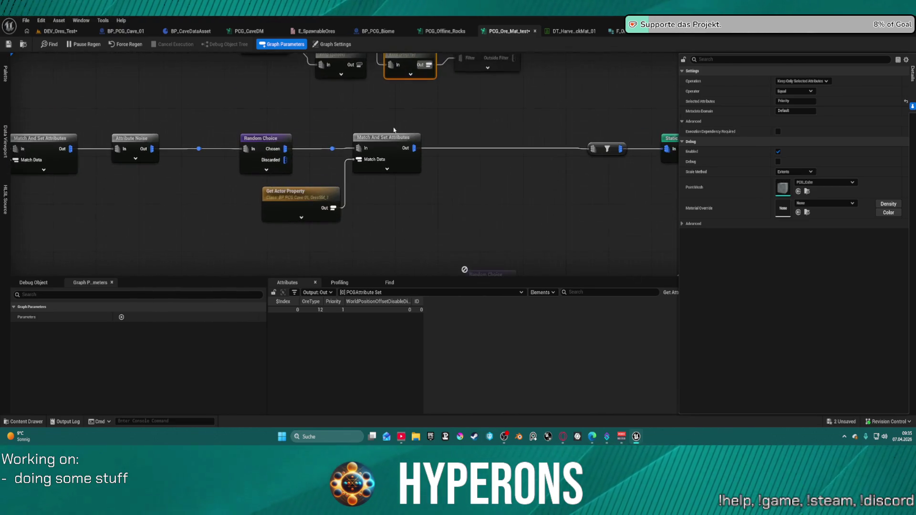
left_click(391, 149)
key("a")
left_click(559, 412)
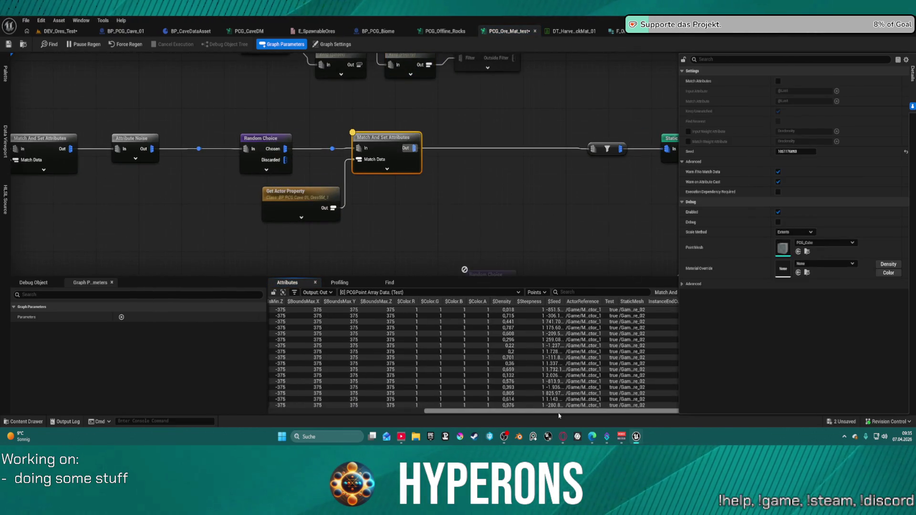
left_click_drag(563, 413, 790, 405)
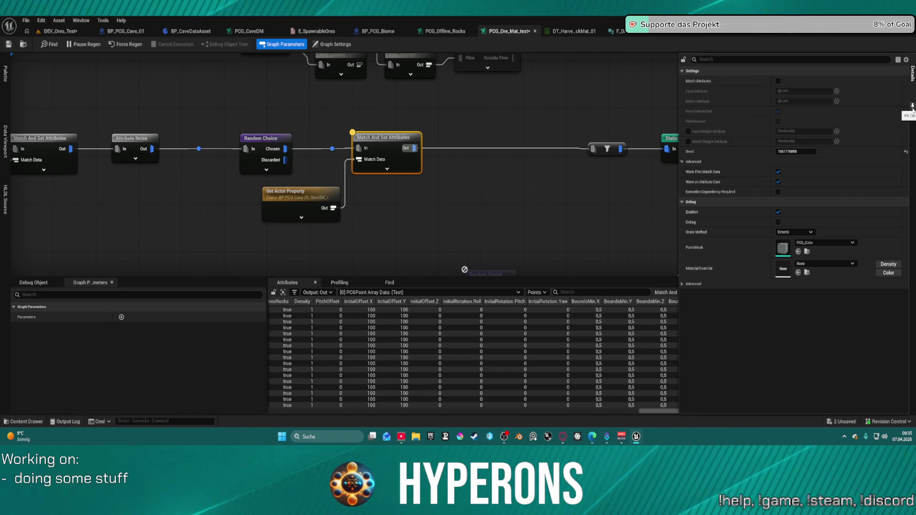
left_click(586, 225)
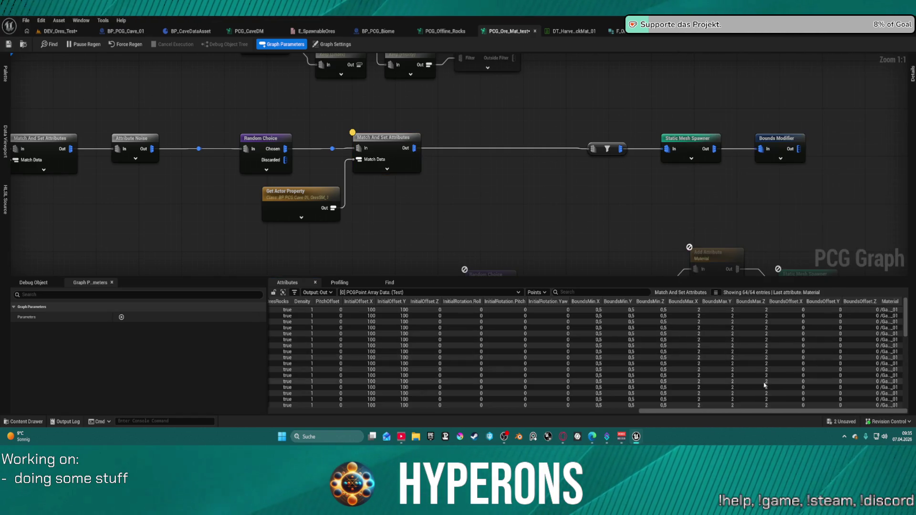
Review Get Actor Property and Match And Set Attributes settings, then move Get Actor Property above the chain.
mouse_move(477, 221)
left_mouse_down()
mouse_move(500, 286)
mouse_move(547, 231)
left_mouse_up()
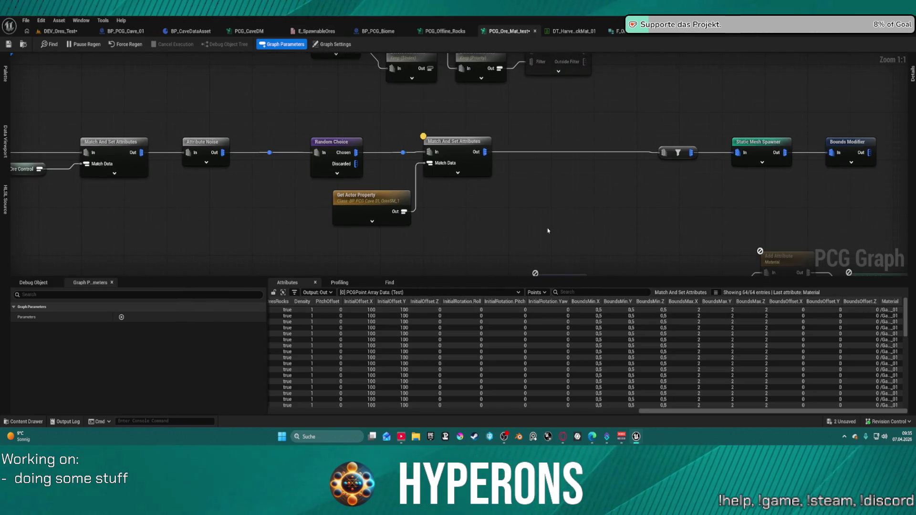
left_click_drag(168, 201, 290, 201)
mouse_move(165, 146)
left_mouse_down()
mouse_move(384, 148)
mouse_move(235, 113)
mouse_move(147, 119)
mouse_move(40, 150)
left_mouse_up()
left_click(326, 221)
mouse_move(579, 219)
left_mouse_down()
mouse_move(429, 213)
mouse_move(429, 238)
mouse_move(465, 253)
mouse_move(470, 246)
left_mouse_up()
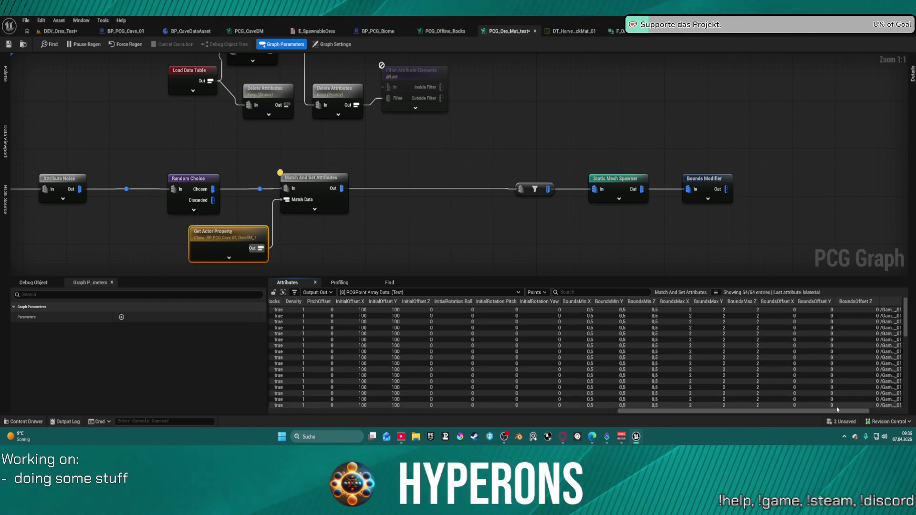
left_click_drag(839, 409, 878, 409)
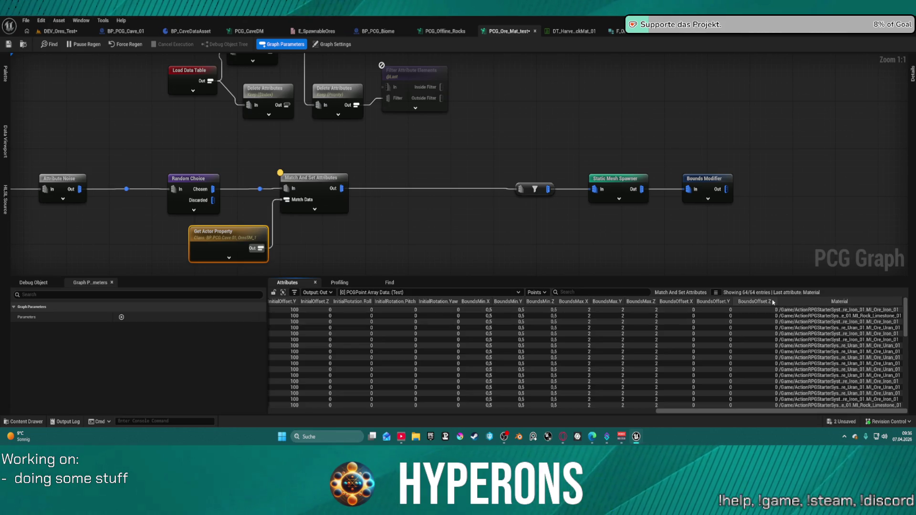
mouse_move(779, 301)
left_mouse_down()
mouse_move(797, 299)
mouse_move(764, 303)
left_mouse_up()
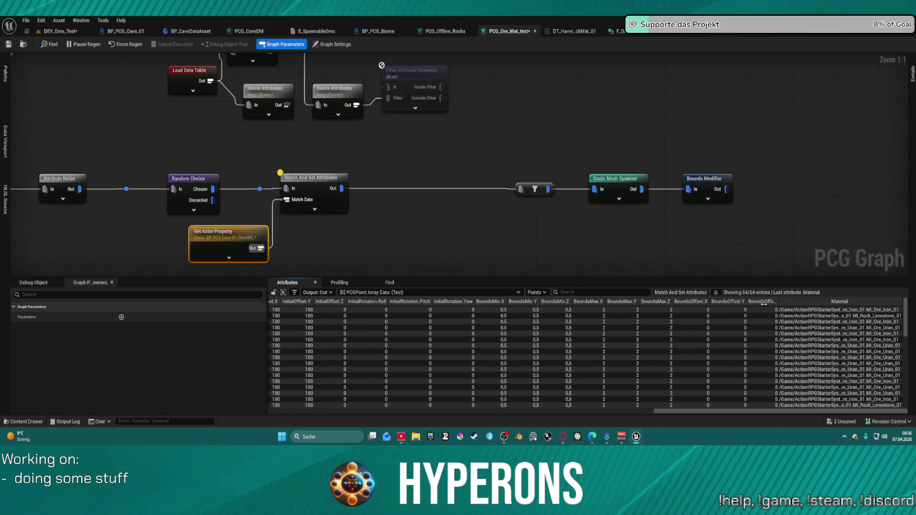
left_click_drag(346, 153, 384, 124)
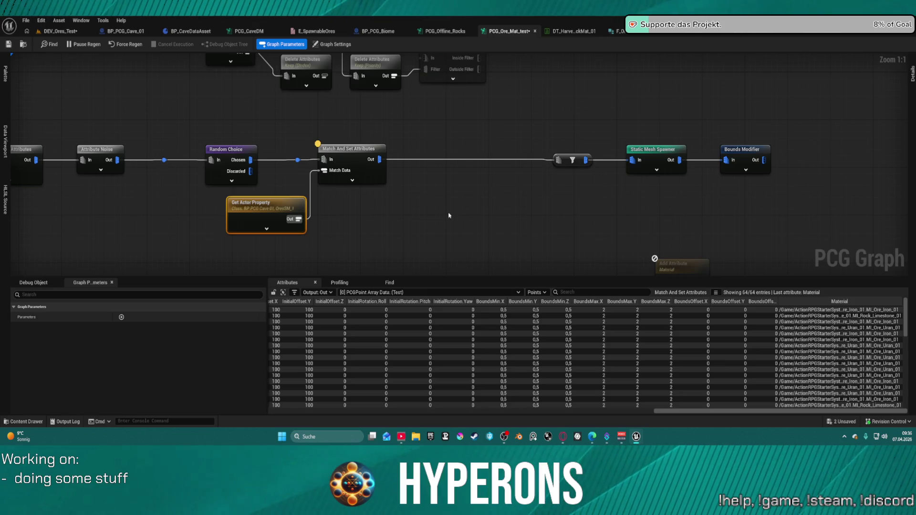
left_click(355, 157)
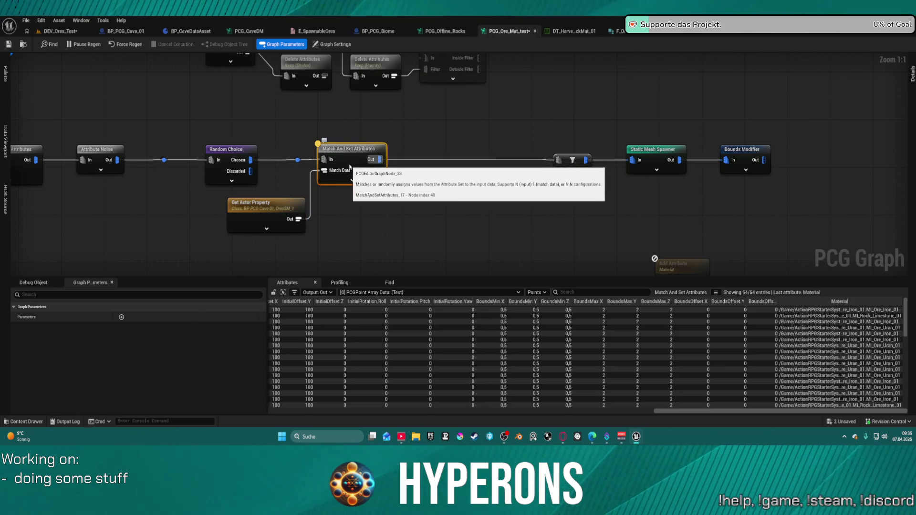
left_click(911, 74)
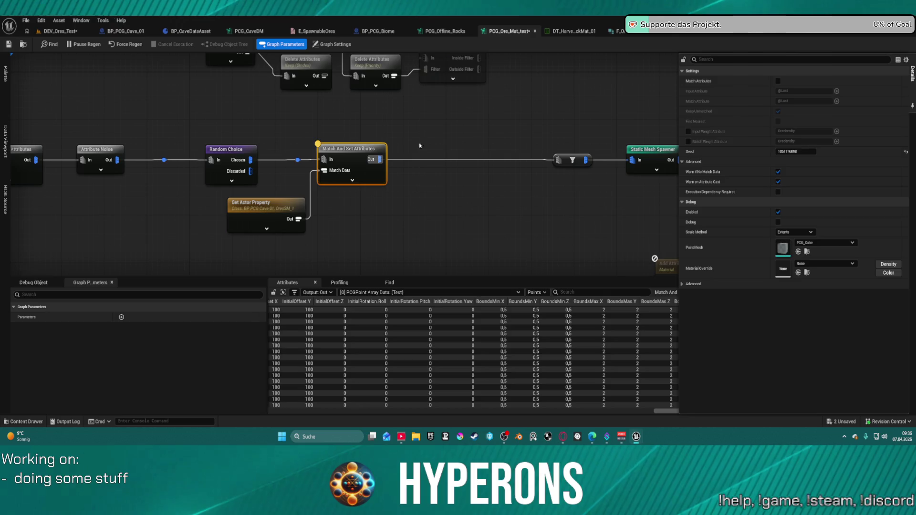
mouse_move(290, 209)
left_mouse_down()
mouse_move(261, 153)
mouse_move(189, 99)
left_mouse_up()
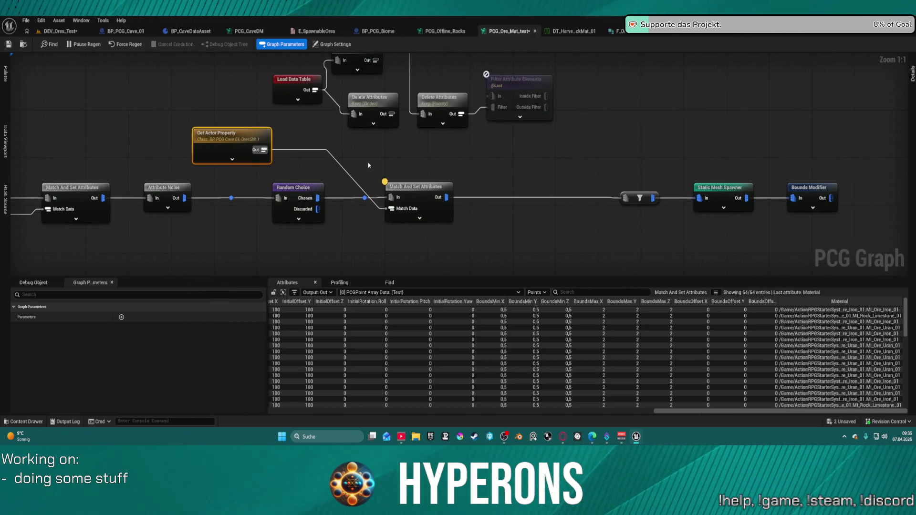
Drag Get Actor Property below the Random Choice / Match And Set Attributes row.
left_click(333, 159)
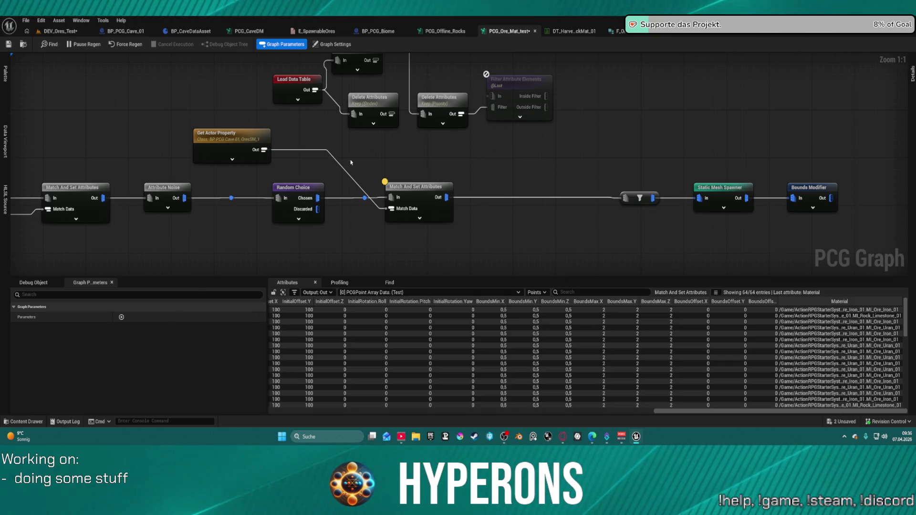
scroll(466, 162, "down", 4)
mouse_move(647, 203)
left_mouse_down()
mouse_move(434, 186)
mouse_move(334, 160)
mouse_move(344, 143)
mouse_move(572, 221)
mouse_move(595, 94)
mouse_move(125, 296)
left_mouse_up()
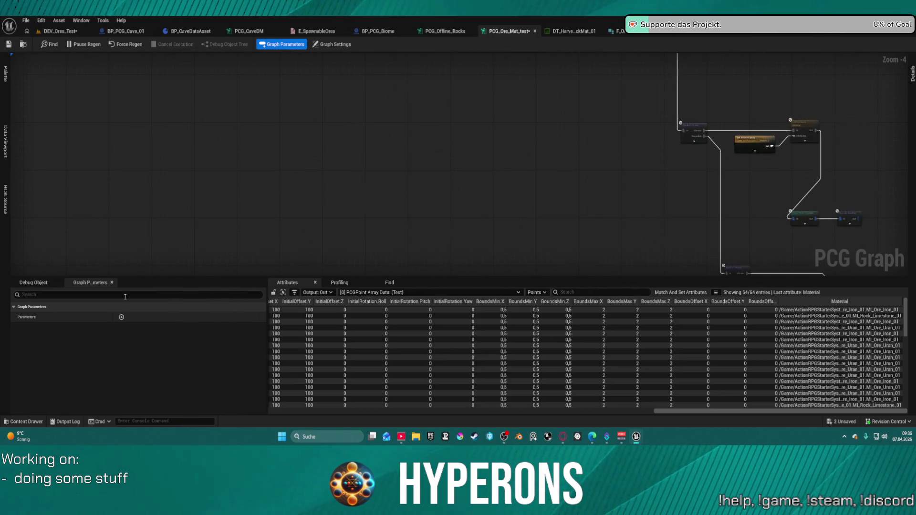
scroll(286, 147, "up", 5)
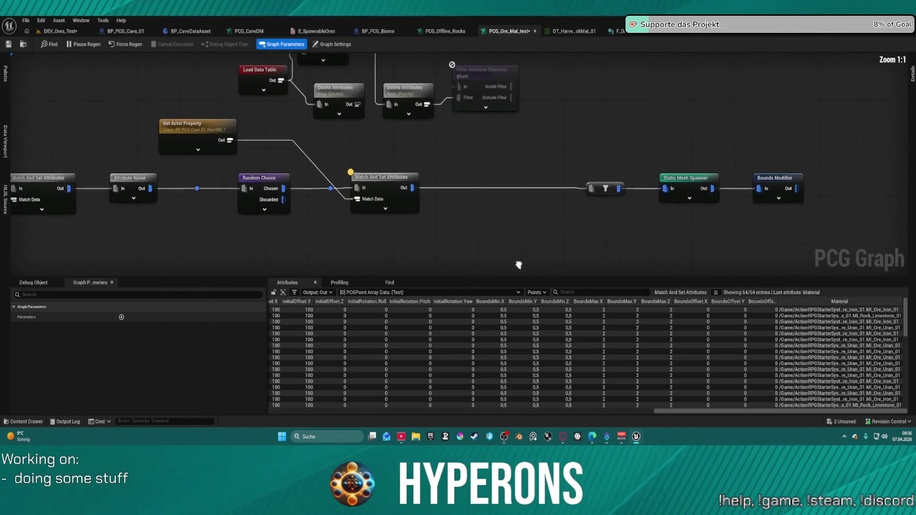
left_click(218, 127)
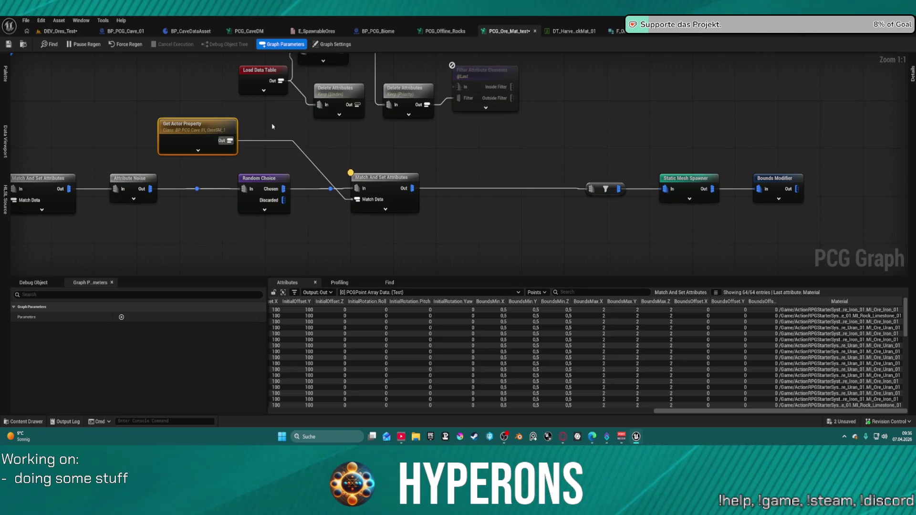
mouse_move(181, 139)
left_mouse_down()
mouse_move(228, 127)
mouse_move(289, 176)
mouse_move(277, 239)
mouse_move(232, 259)
mouse_move(205, 253)
left_mouse_up()
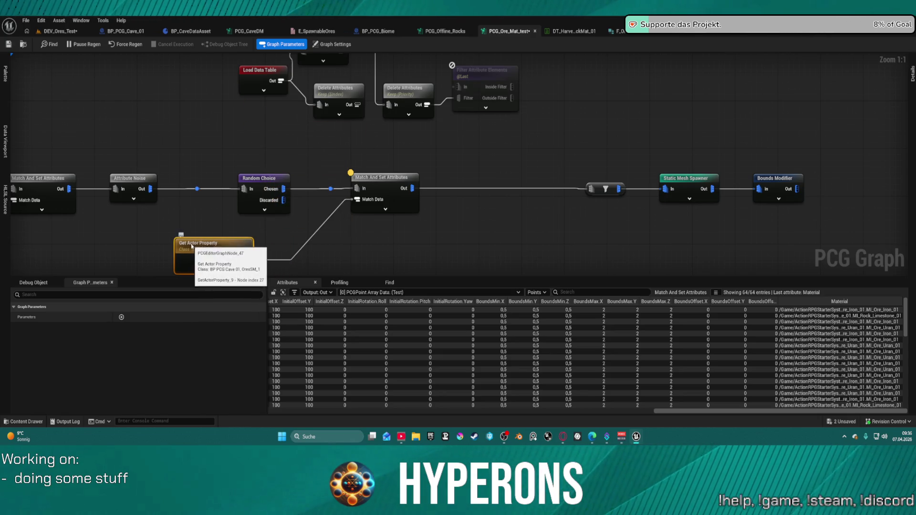
Break the Match Data wire and place Get Attribute Set from Index and Ore Types beside Load Data Table.
mouse_move(290, 260)
left_mouse_down()
mouse_move(272, 242)
mouse_move(293, 249)
left_mouse_up()
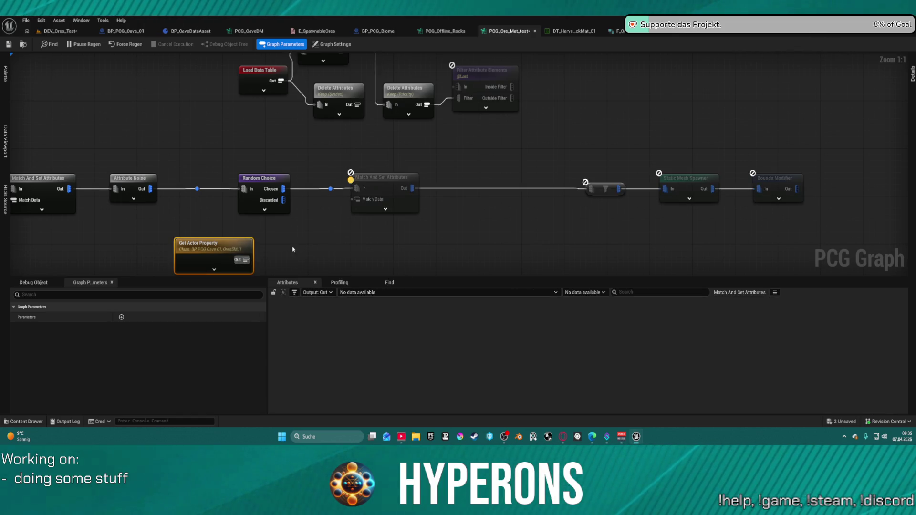
left_click_drag(329, 87, 267, 221)
mouse_move(235, 81)
left_mouse_down()
mouse_move(186, 126)
mouse_move(193, 200)
left_mouse_up()
left_click_drag(282, 204, 275, 192)
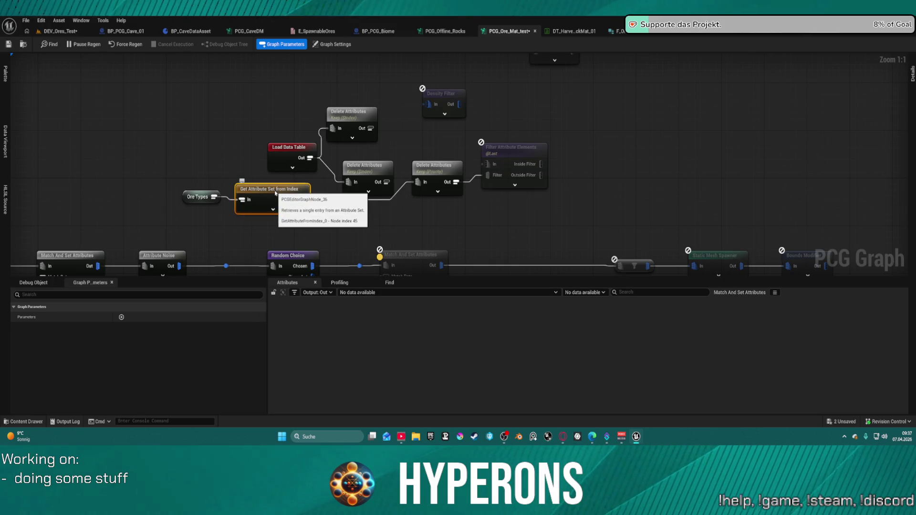
key("a")
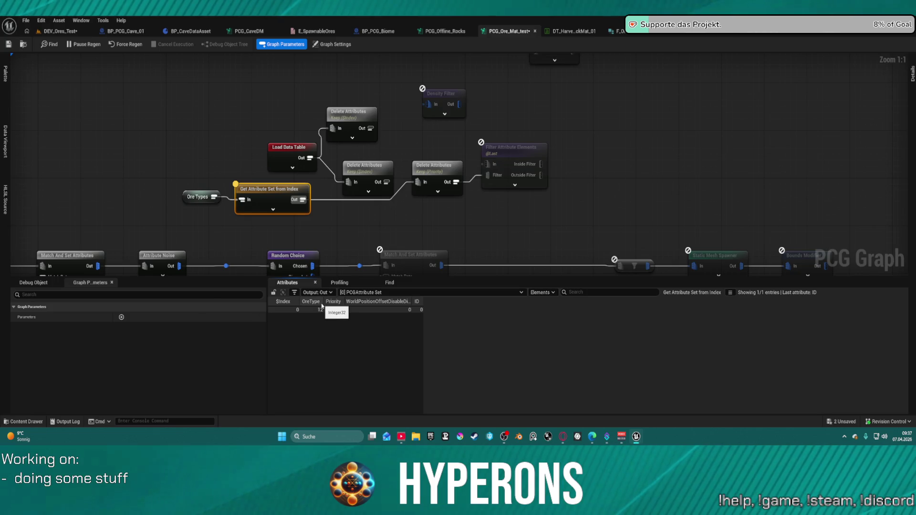
left_click_drag(323, 303, 327, 303)
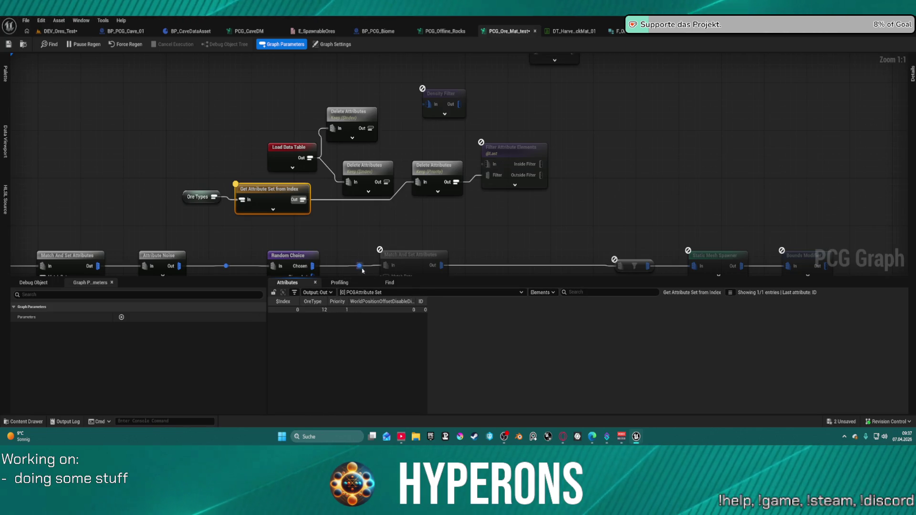
Move the Priority-keeping Delete Attributes and Filter Attribute Elements nodes lower and right.
mouse_move(382, 229)
left_mouse_down()
mouse_move(364, 225)
mouse_move(387, 186)
left_mouse_up()
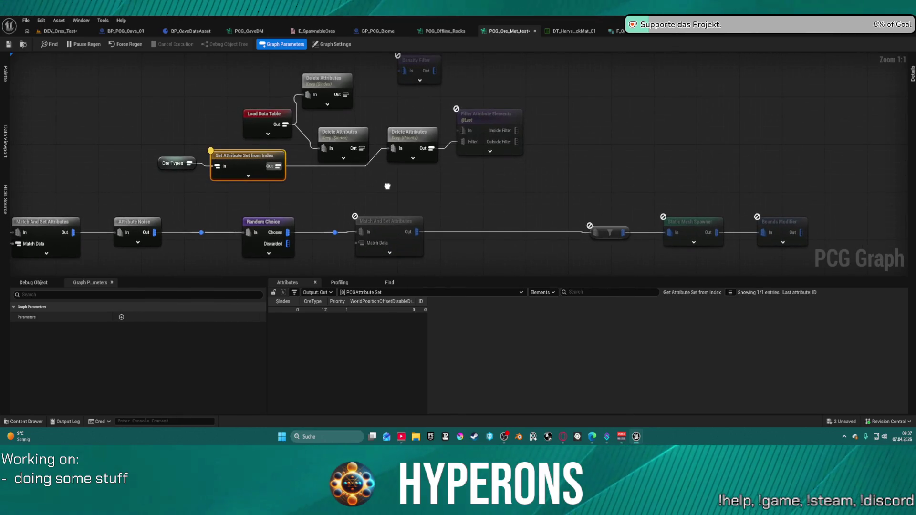
left_click(261, 121)
left_click(326, 81)
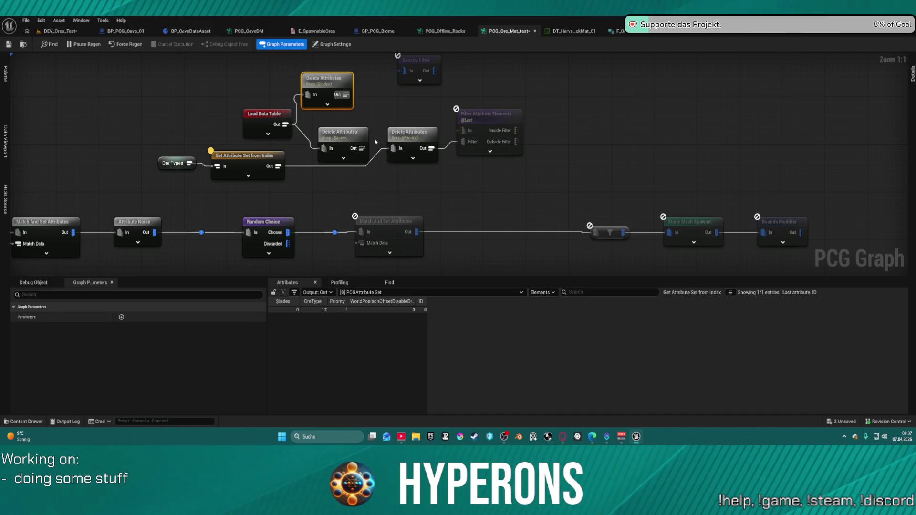
left_click_drag(409, 143, 419, 173)
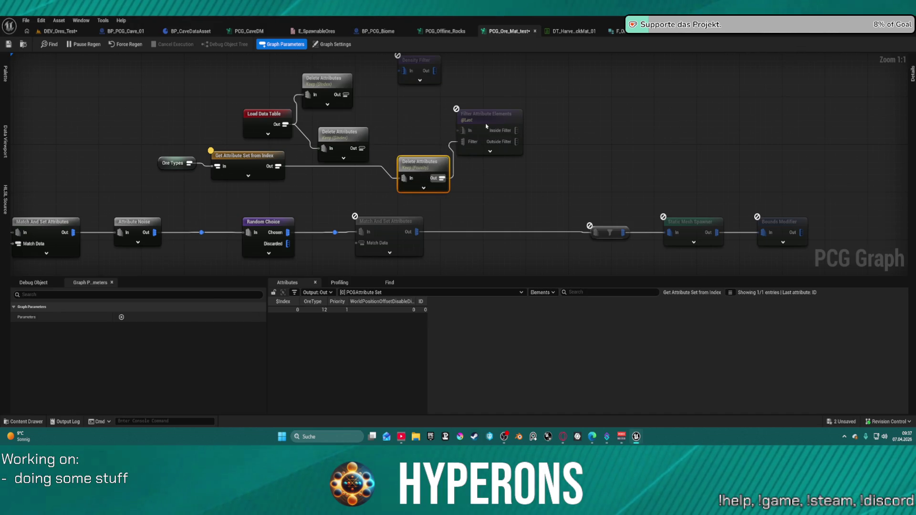
left_click_drag(486, 127, 518, 138)
left_click_drag(422, 164, 433, 169)
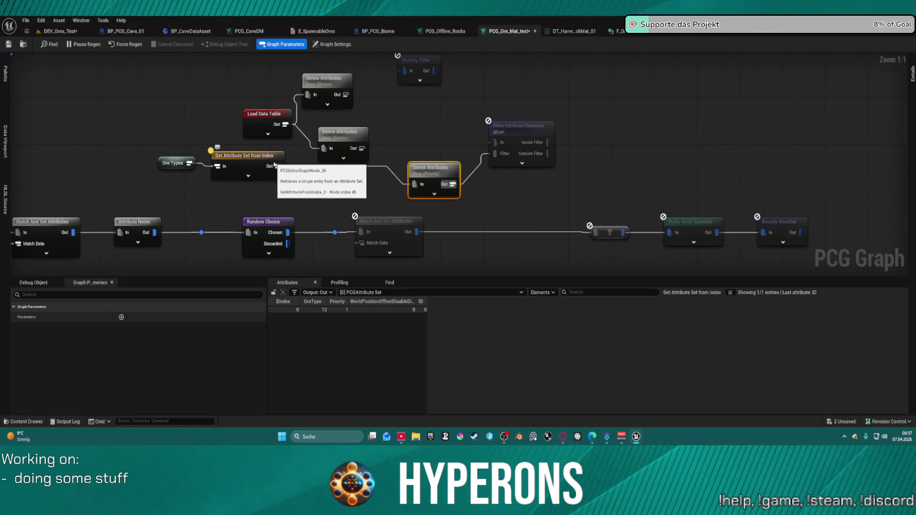
left_click(265, 117)
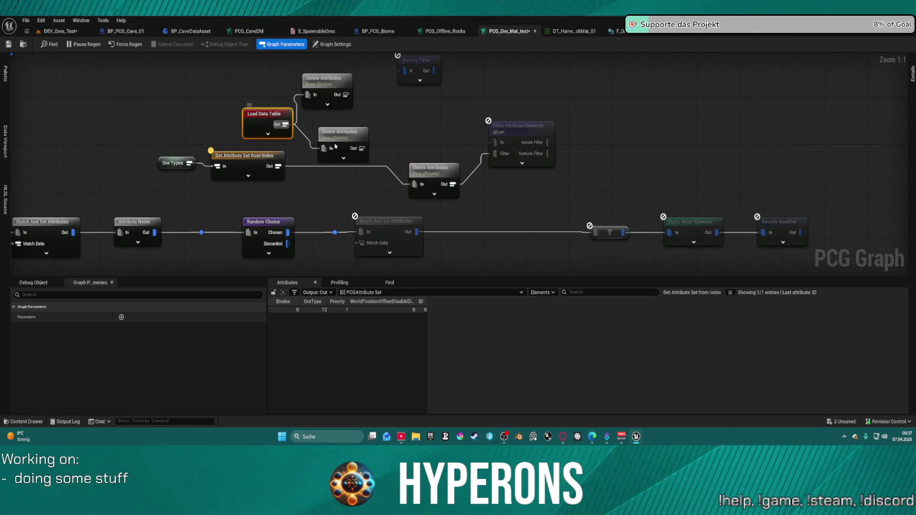
Inspect the Delete Attributes (Keep $Index) and Load Data Table outputs, widening the Material and Static Mesh columns.
left_click(337, 137)
key("a")
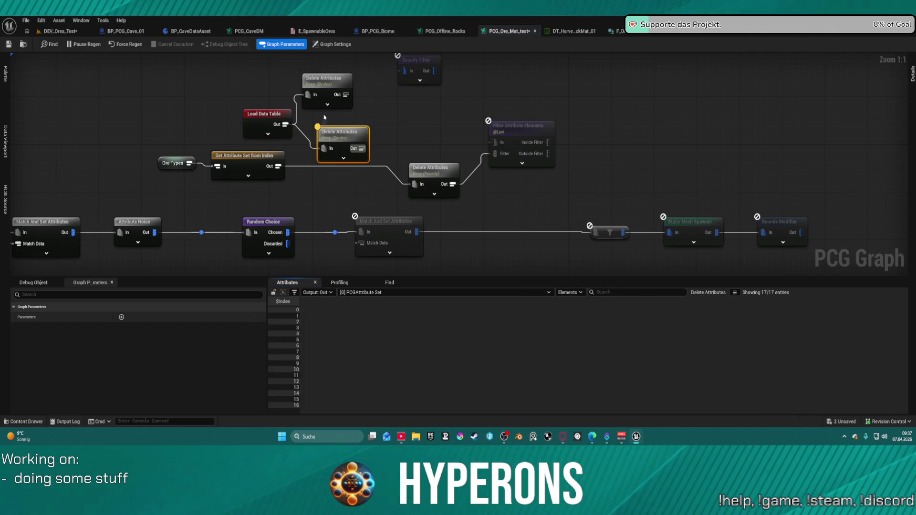
left_click(286, 131)
key("a")
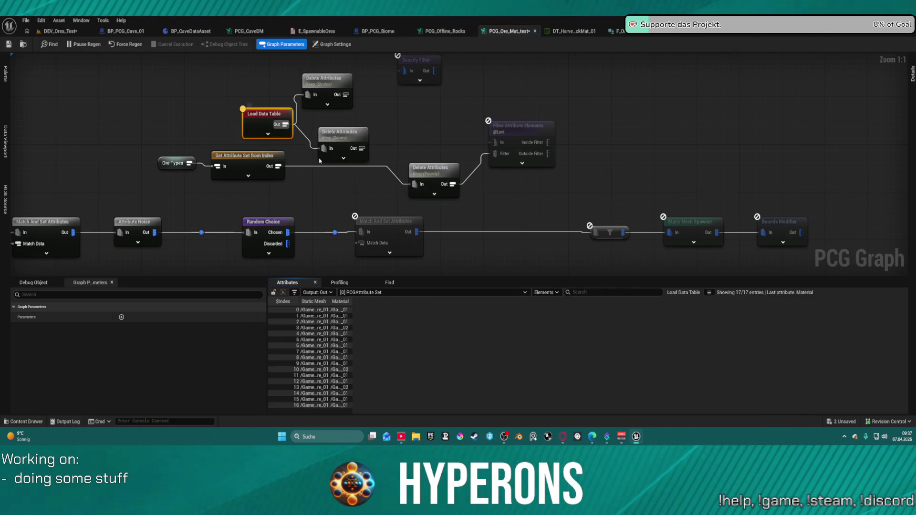
mouse_move(353, 293)
left_mouse_down()
mouse_move(589, 298)
mouse_move(571, 301)
left_mouse_up()
mouse_move(338, 301)
left_mouse_down()
mouse_move(539, 301)
mouse_move(461, 300)
left_mouse_up()
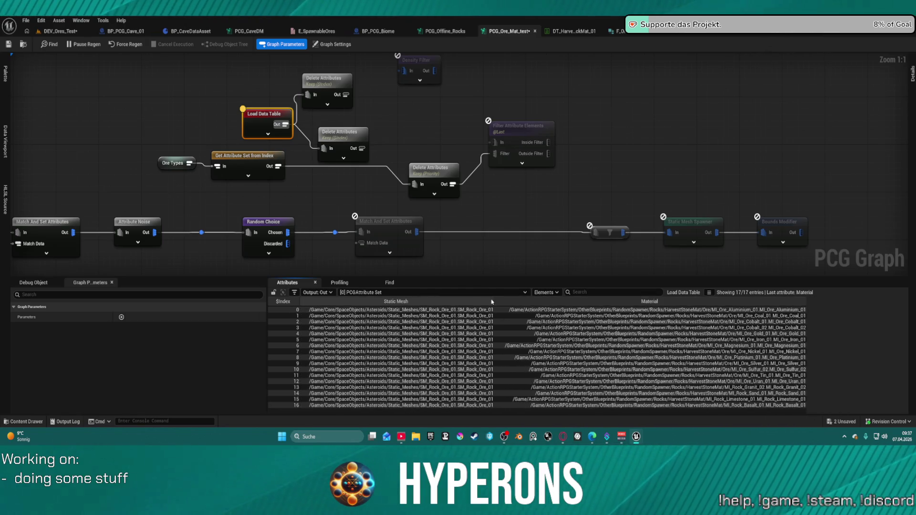
Narrow the Static Mesh column, box-select Ore Types and Get Attribute Set from Index, and open the node list.
left_click_drag(496, 300, 420, 300)
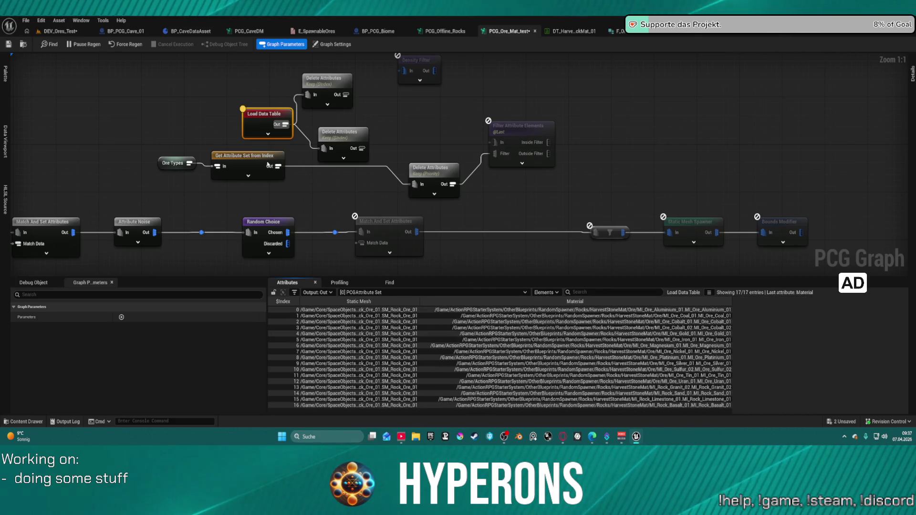
left_click_drag(152, 146, 219, 188)
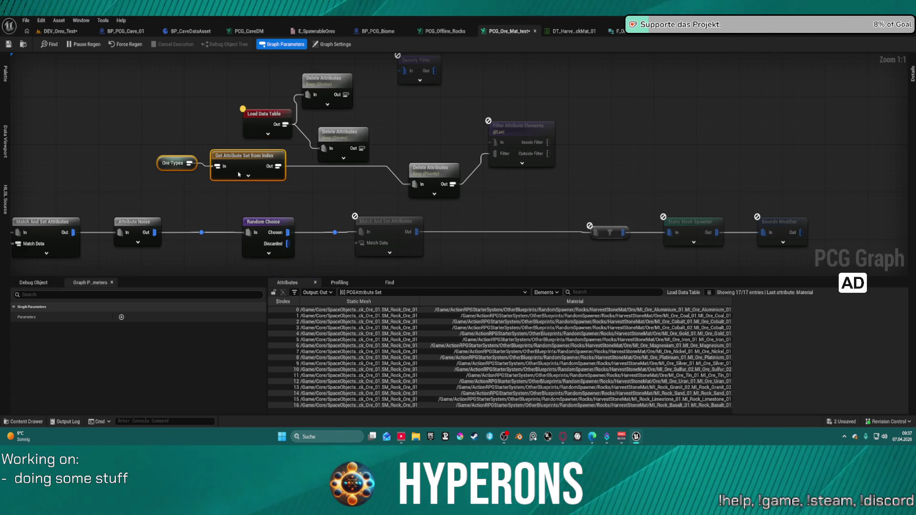
right_click(394, 123)
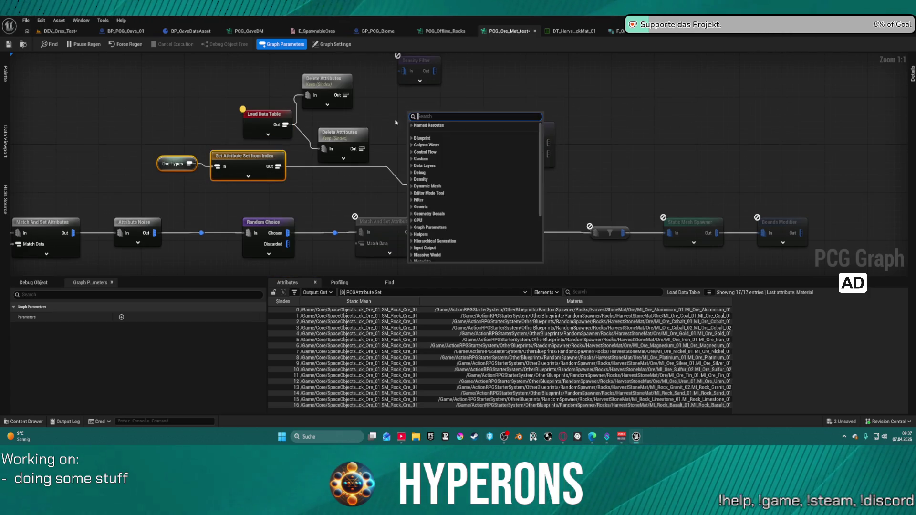
Dismiss the node list and review the Attribute Noise, Match And Set Attributes and Filter Attribute Elements settings.
left_click(255, 156)
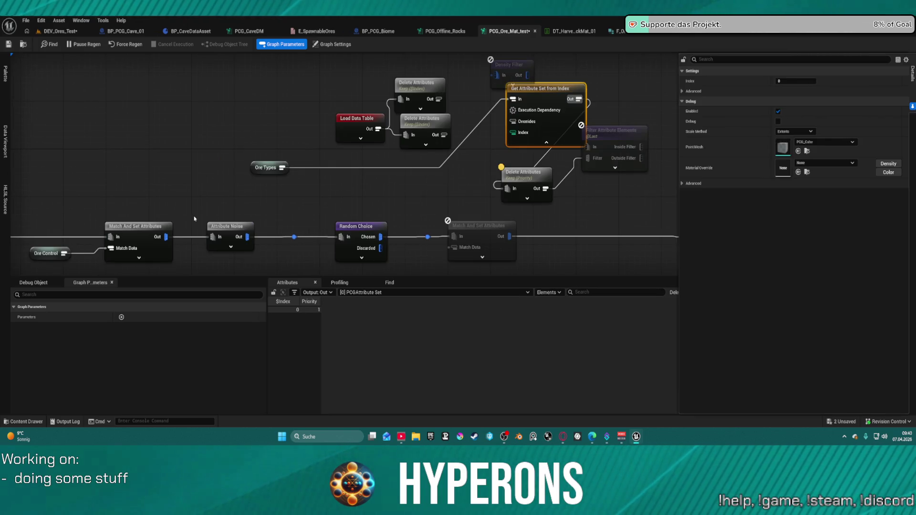
left_click(226, 227)
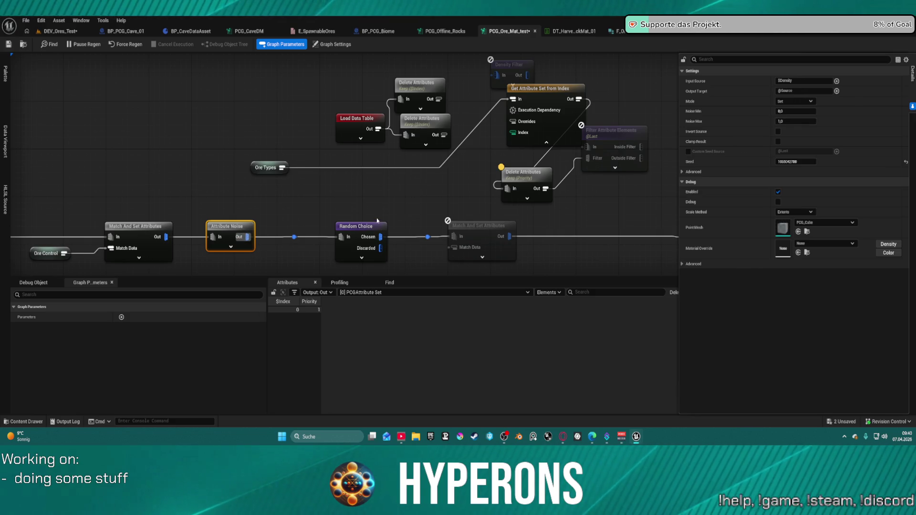
mouse_move(404, 214)
left_mouse_down()
mouse_move(235, 174)
mouse_move(203, 156)
left_mouse_up()
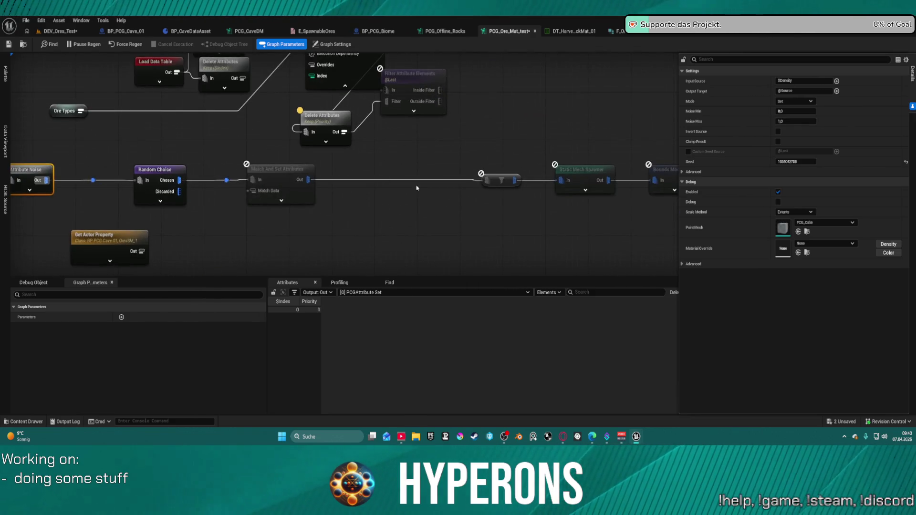
left_click(272, 174)
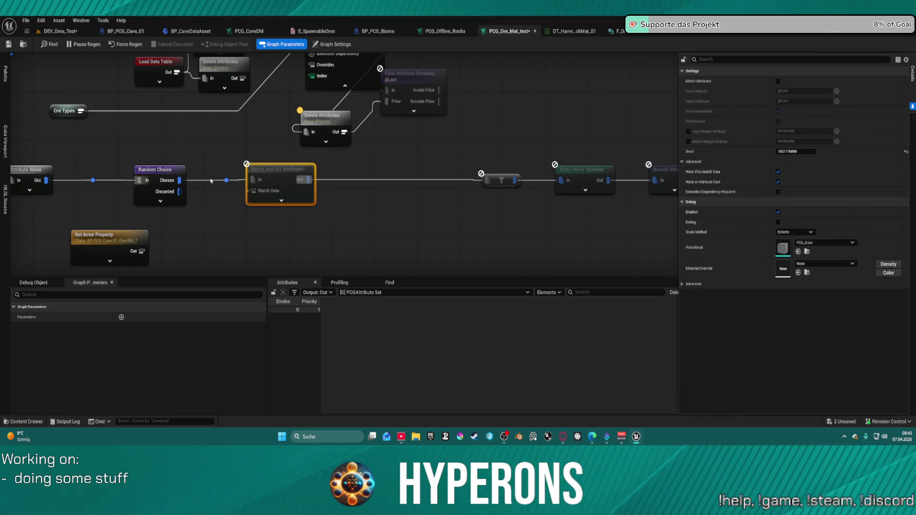
left_click(355, 204)
scroll(378, 205, "down", 2)
left_click_drag(378, 204, 537, 206)
scroll(537, 206, "up", 3)
left_click(456, 133)
Lay out Load Data Table, both Delete Attributes, Get Attribute Set from Index, Filter Attribute Elements and Ore Types in a tidy chain.
left_click_drag(397, 88, 398, 166)
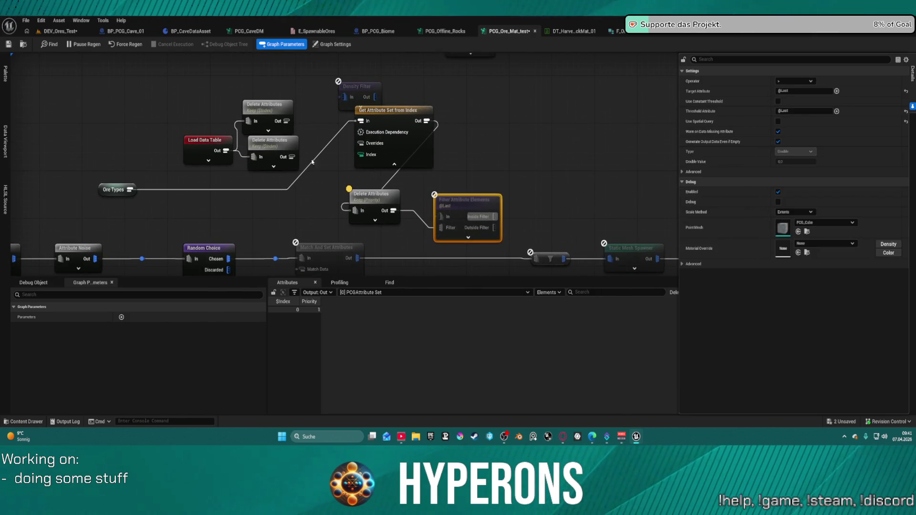
mouse_move(192, 115)
left_mouse_down()
mouse_move(294, 167)
mouse_move(257, 119)
left_mouse_up()
mouse_move(392, 107)
left_mouse_down()
mouse_move(331, 114)
mouse_move(282, 151)
mouse_move(360, 113)
left_mouse_up()
left_click_drag(380, 197, 477, 120)
left_click_drag(372, 117, 366, 146)
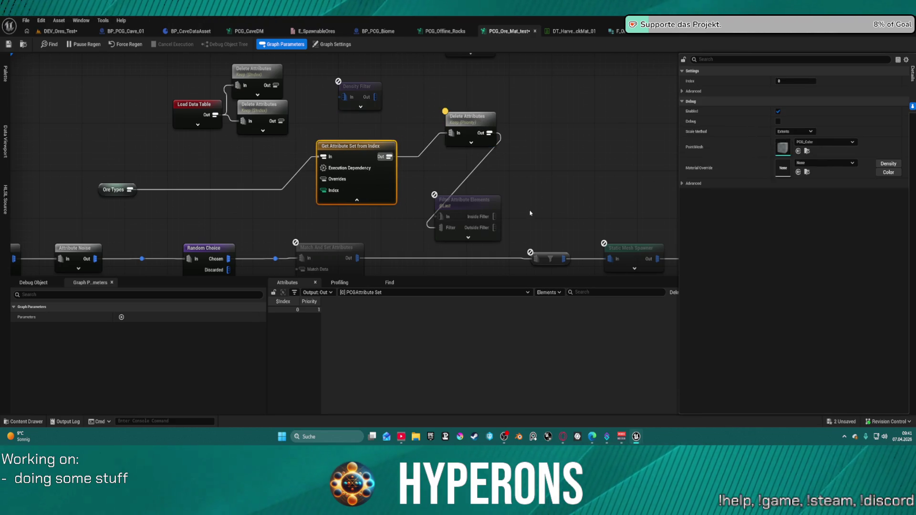
mouse_move(471, 234)
left_mouse_down()
mouse_move(522, 218)
mouse_move(556, 168)
left_mouse_up()
left_click_drag(347, 151, 342, 152)
mouse_move(113, 189)
left_mouse_down()
mouse_move(204, 152)
mouse_move(178, 165)
left_mouse_up()
left_click(418, 205)
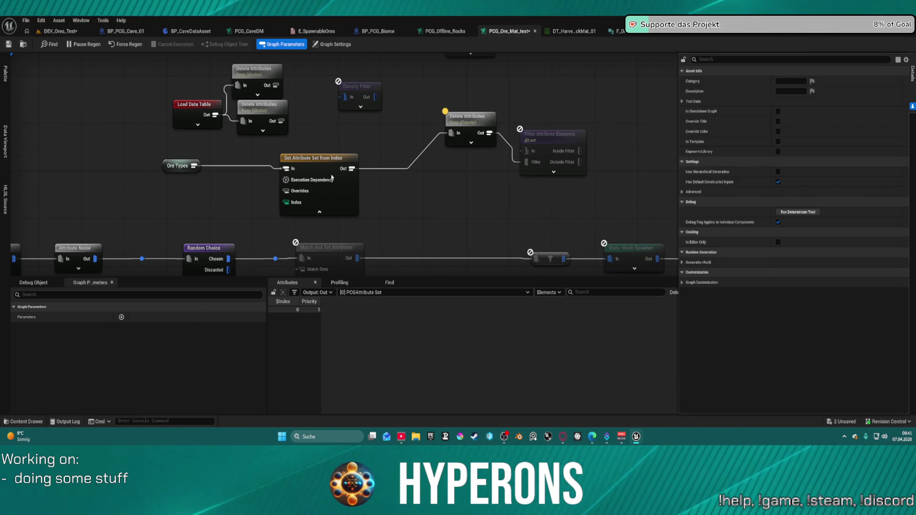
Inspect Get Attribute Set from Index's data output and collapse its advanced pins.
left_click(317, 171)
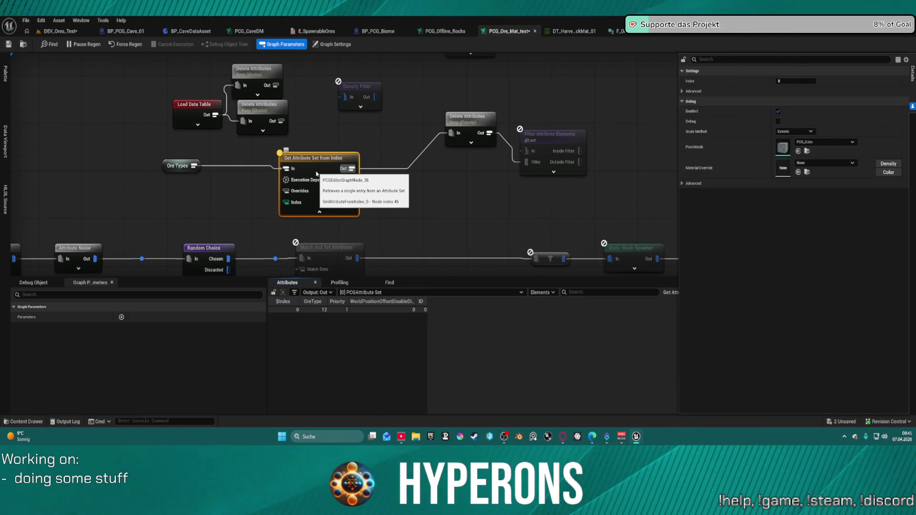
left_click(320, 211)
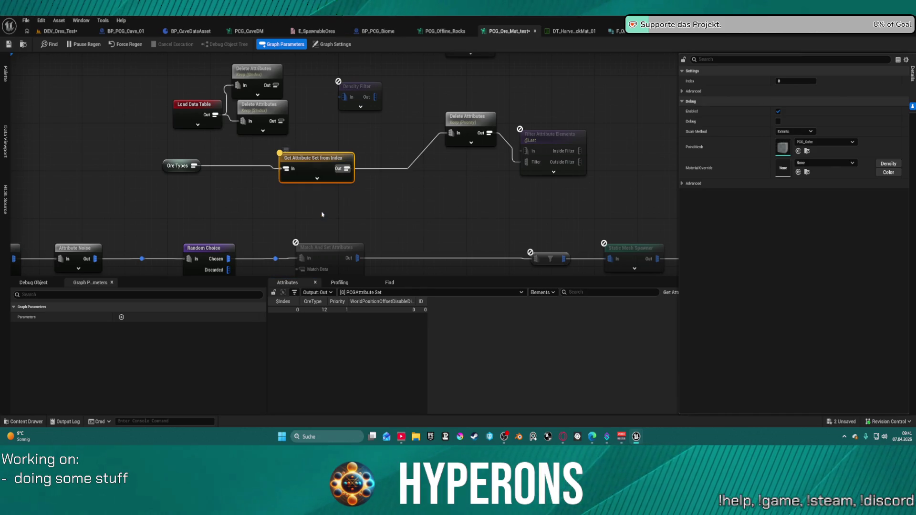
left_click(399, 197)
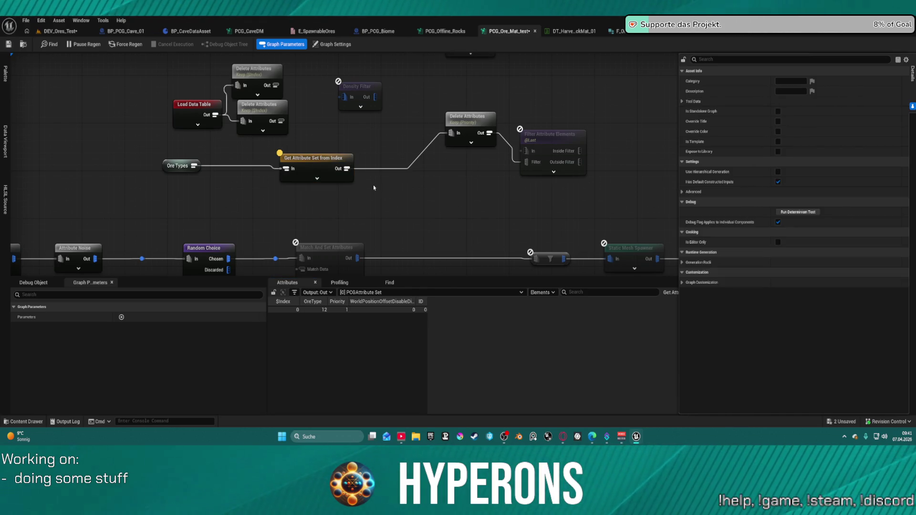
Compare the layout before and after the recent node moves with Ctrl+Z and Ctrl+Y.
key("ctrl+z")
key("ctrl+z")
key("ctrl+z")
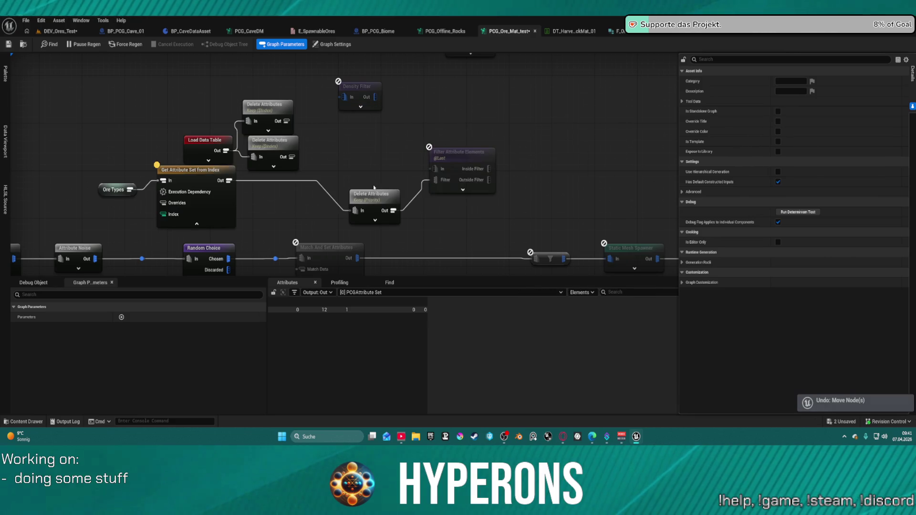
key("ctrl+y")
key("ctrl+y")
key("ctrl+y")
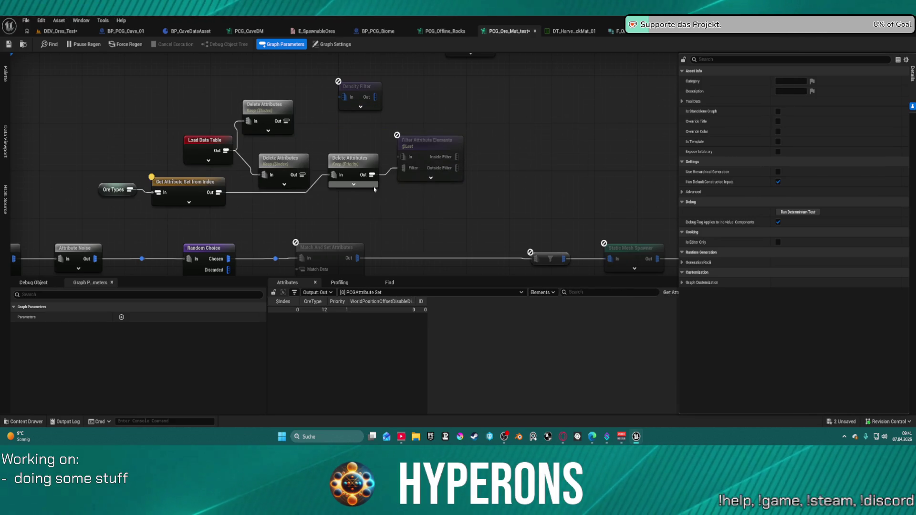
key("ctrl+z")
key("ctrl+z")
key("ctrl+z")
key("ctrl+z")
key("ctrl+z")
key("ctrl+z")
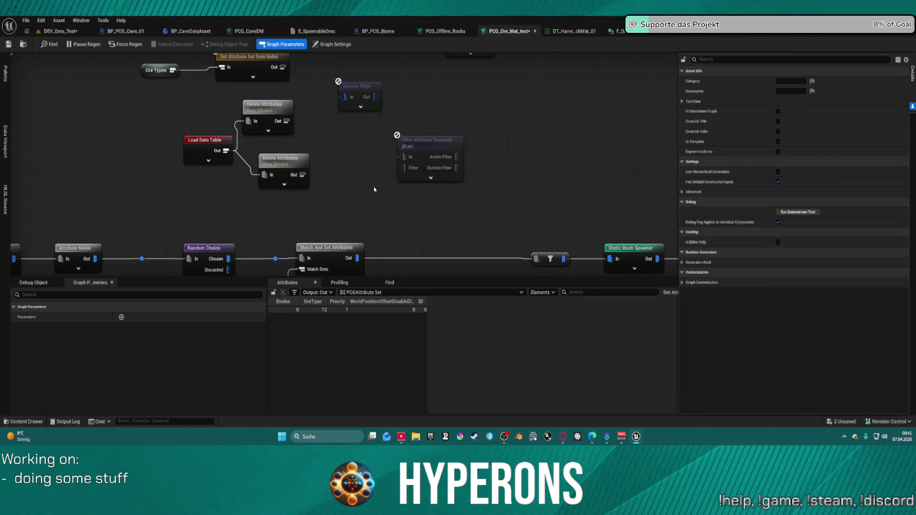
key("ctrl+z")
key("ctrl+z")
key("ctrl+z")
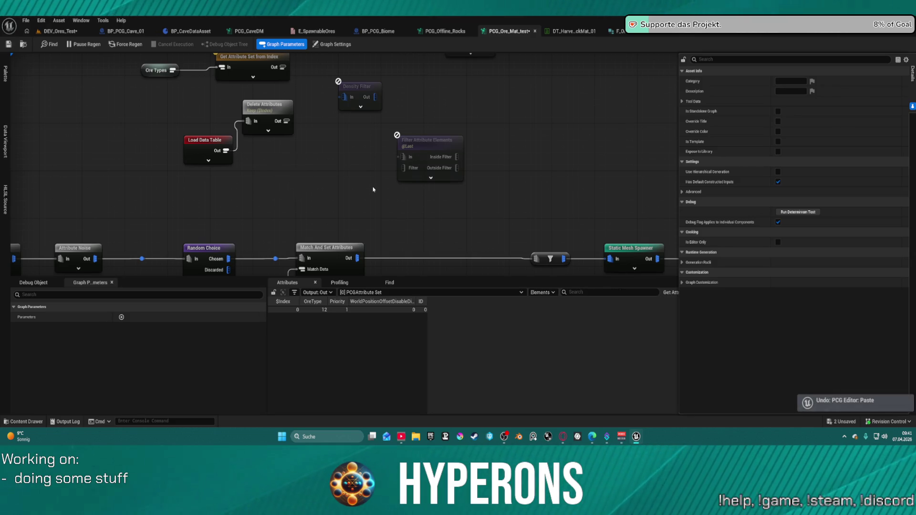
key("ctrl+z")
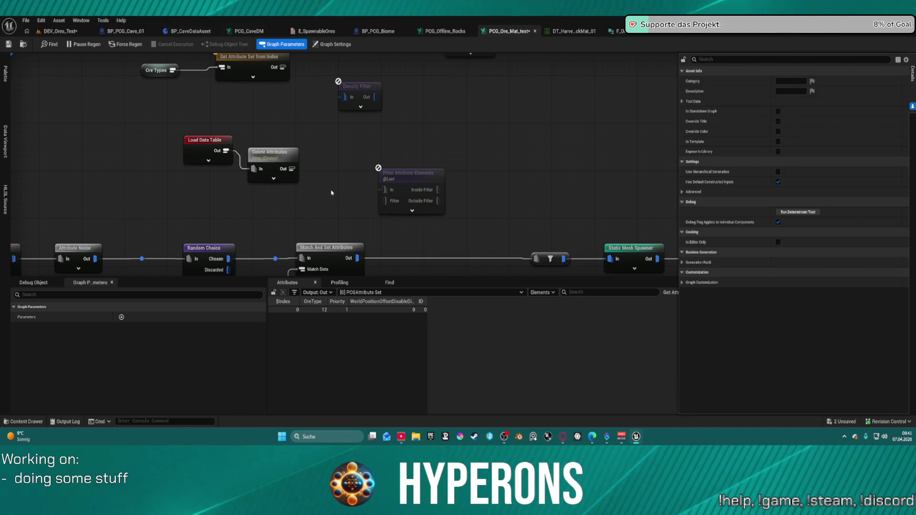
key("ctrl+y")
key("ctrl+y")
key("ctrl+y")
key("ctrl+y")
key("ctrl+y")
key("ctrl+y")
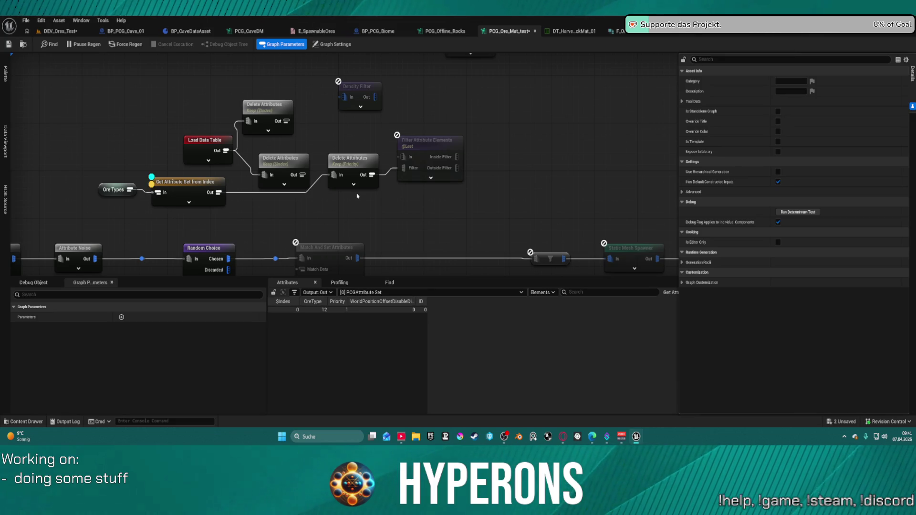
key("ctrl+y")
key("ctrl+y")
key("ctrl+y")
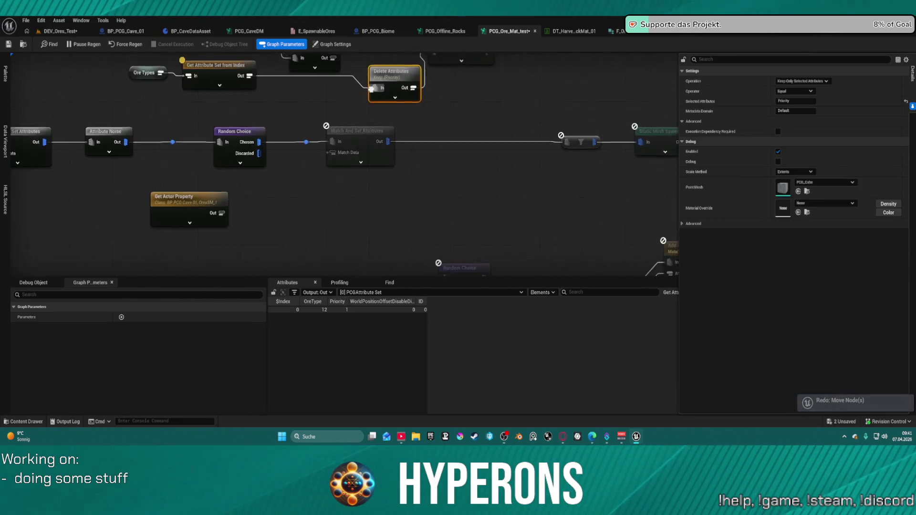
Wire Get Actor Property's Out into Match And Set Attributes' Match Data.
left_click_drag(303, 168, 362, 152)
left_click_drag(282, 196, 389, 135)
left_click(57, 31)
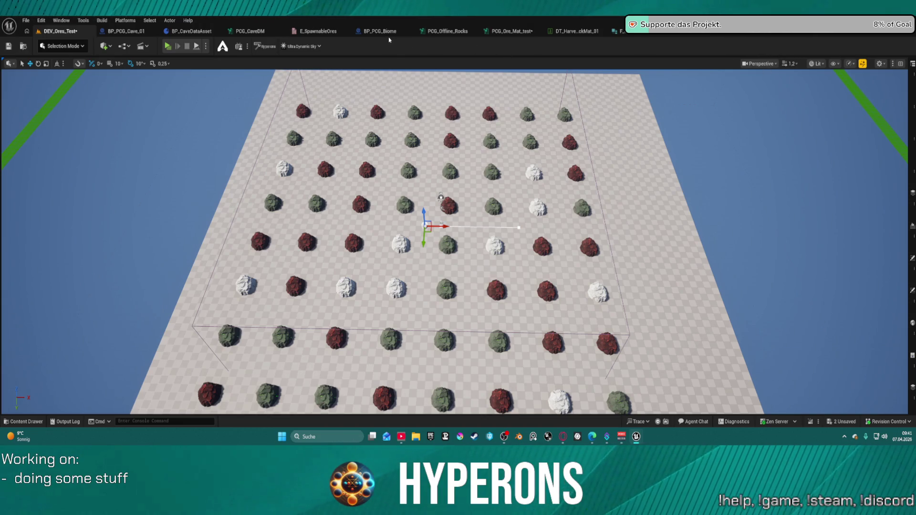
Orbit and zoom the DEV_Ores_Test viewport around the red, white and green ore rock grid.
left_click_drag(458, 238, 403, 246)
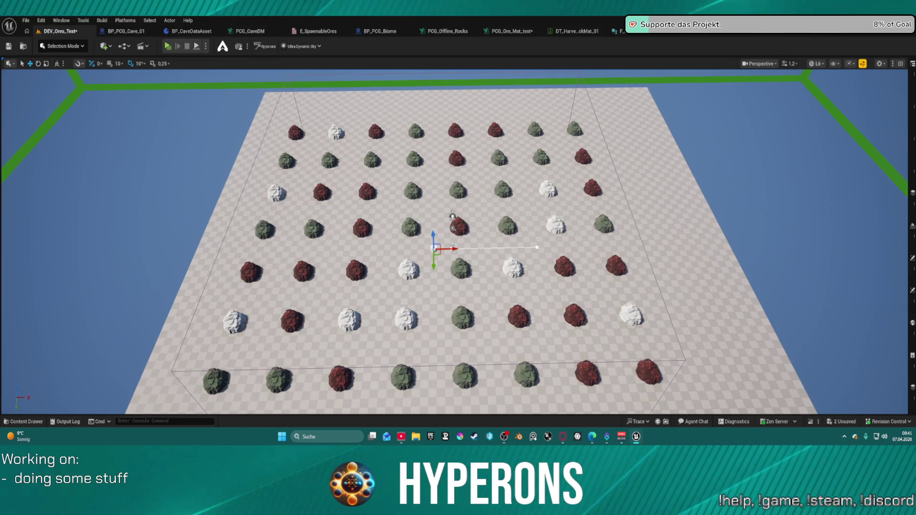
mouse_move(742, 258)
left_mouse_down()
mouse_move(725, 263)
mouse_move(736, 259)
left_mouse_up()
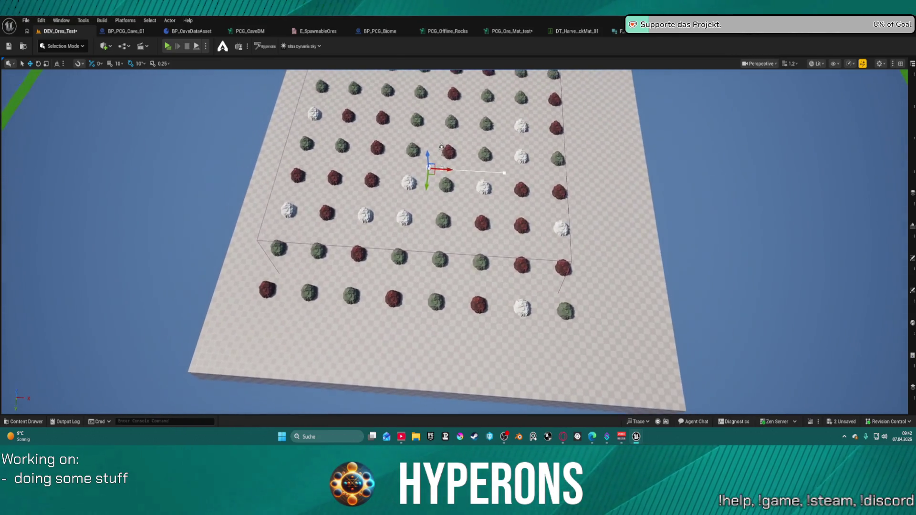
scroll(441, 146, "up", 2)
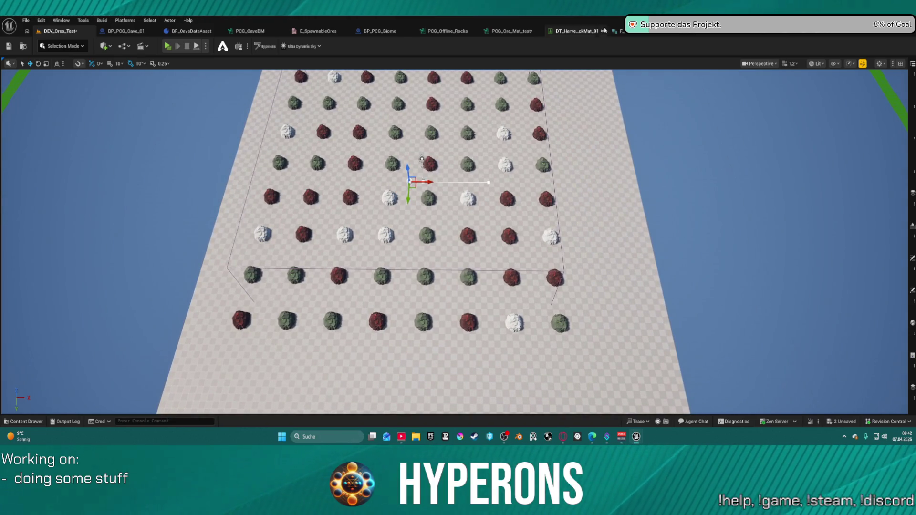
left_click(118, 35)
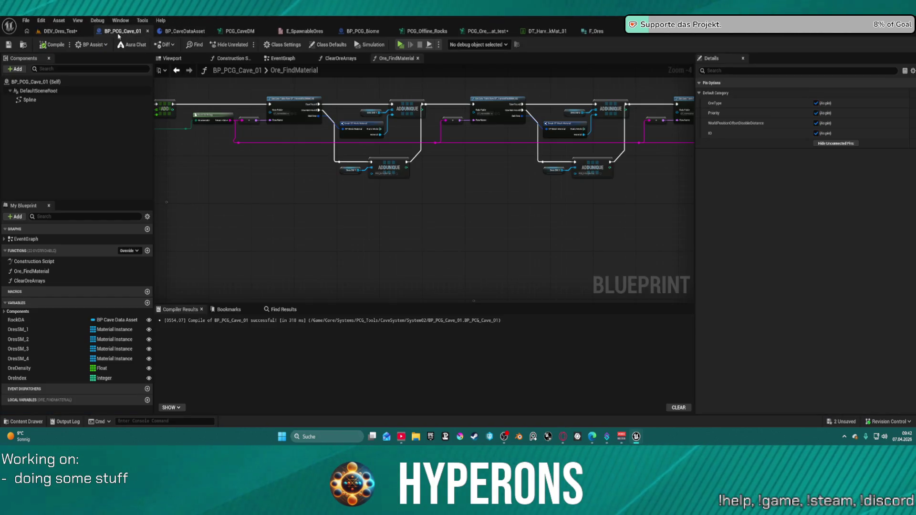
Back in PCG_Ore_Mat_test, review Match And Set Attributes and Get Actor Property, then open the ore types structure.
left_click(479, 32)
mouse_move(350, 121)
left_mouse_down()
mouse_move(351, 229)
mouse_move(345, 207)
left_mouse_up()
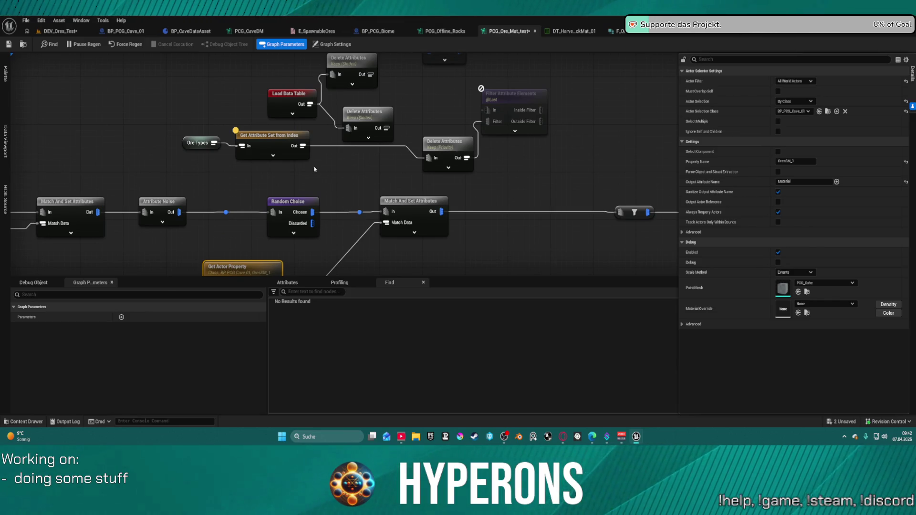
left_click_drag(315, 178, 313, 128)
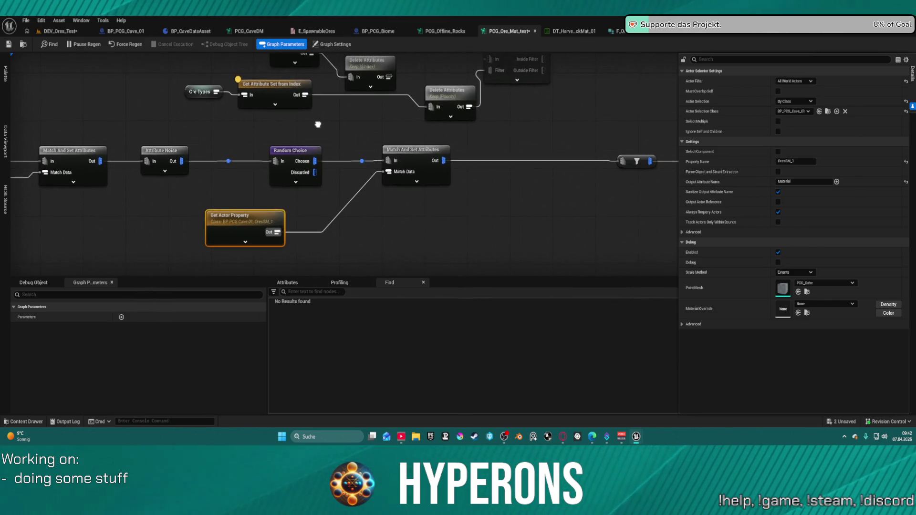
left_click(420, 164)
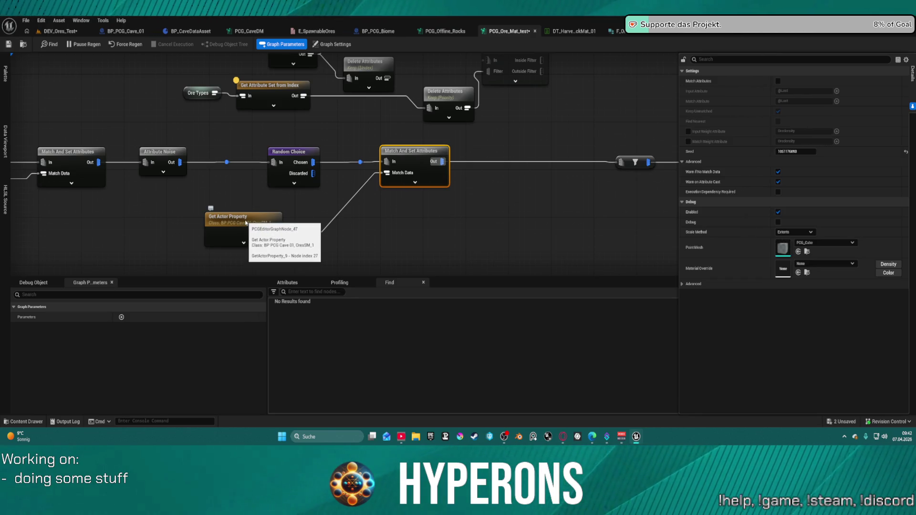
left_click(238, 230)
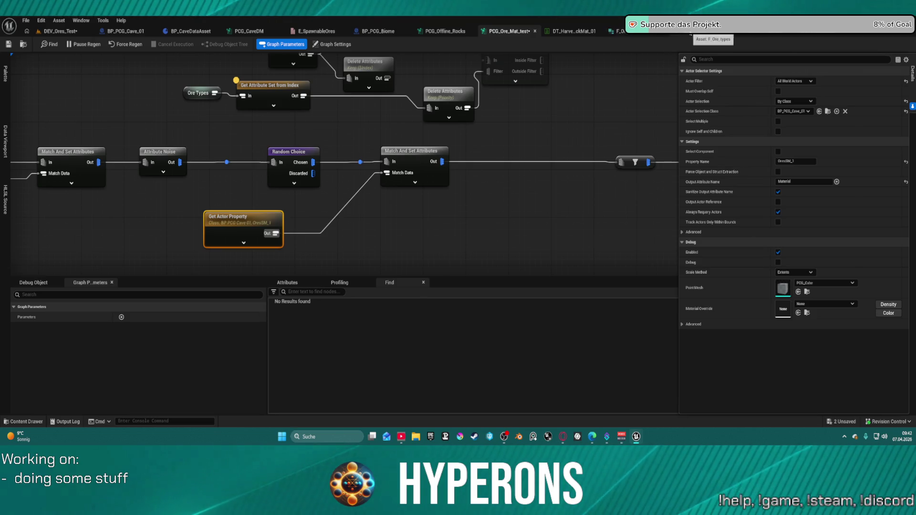
left_click(734, 31)
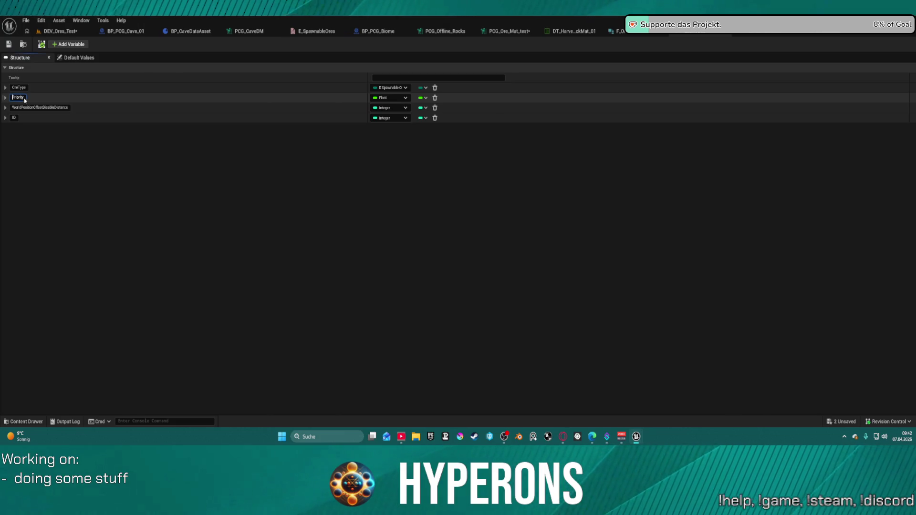
left_click(13, 98)
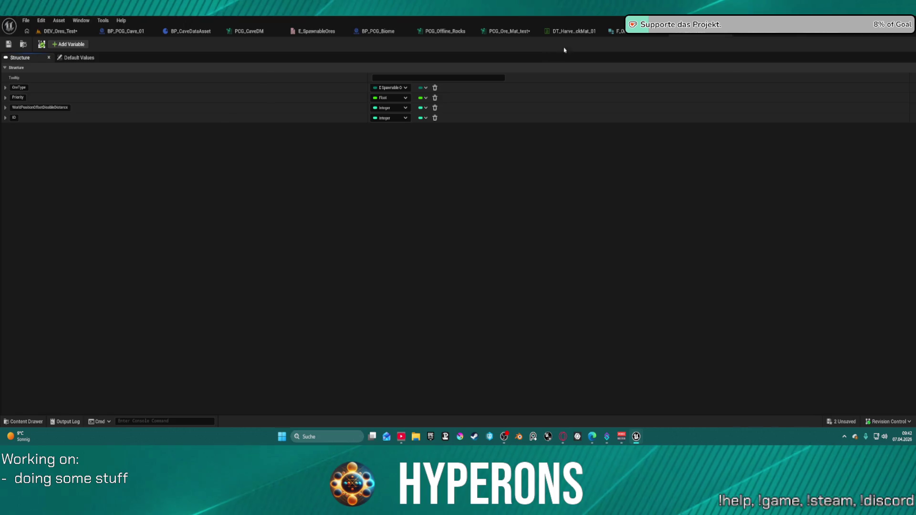
left_click(507, 36)
Move Get Attribute Set from Index and Load Data Table aside and preview the Delete Attributes output.
scroll(292, 162, "down", 1)
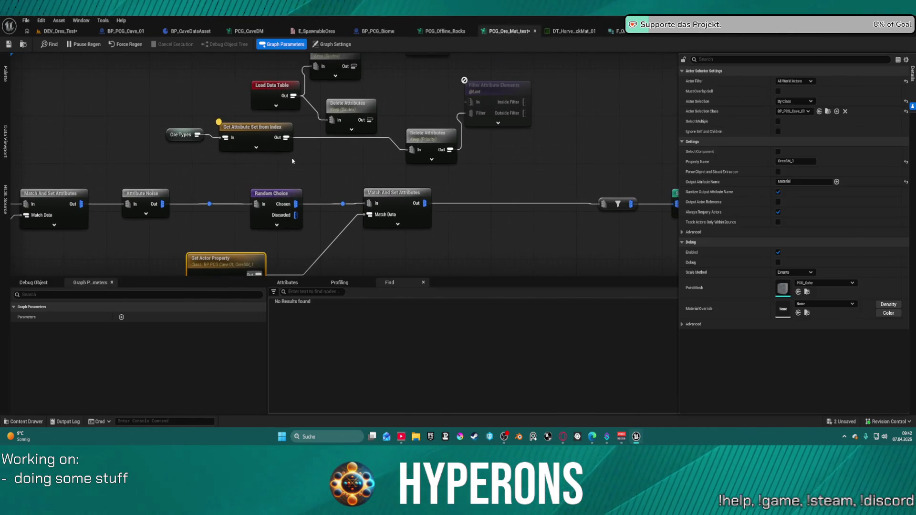
mouse_move(245, 133)
left_mouse_down()
mouse_move(266, 127)
mouse_move(268, 144)
mouse_move(415, 92)
mouse_move(420, 76)
left_mouse_up()
left_click_drag(272, 85, 223, 67)
left_click(348, 109)
left_click_drag(348, 110, 352, 170)
key("a")
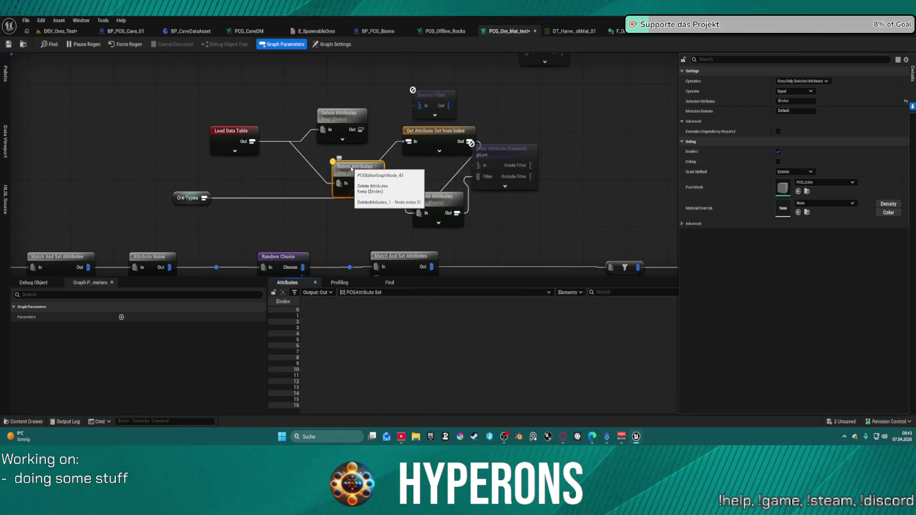
key("a")
Set the upper Delete Attributes to keep only Material and check its 17-entry output.
left_click(336, 127)
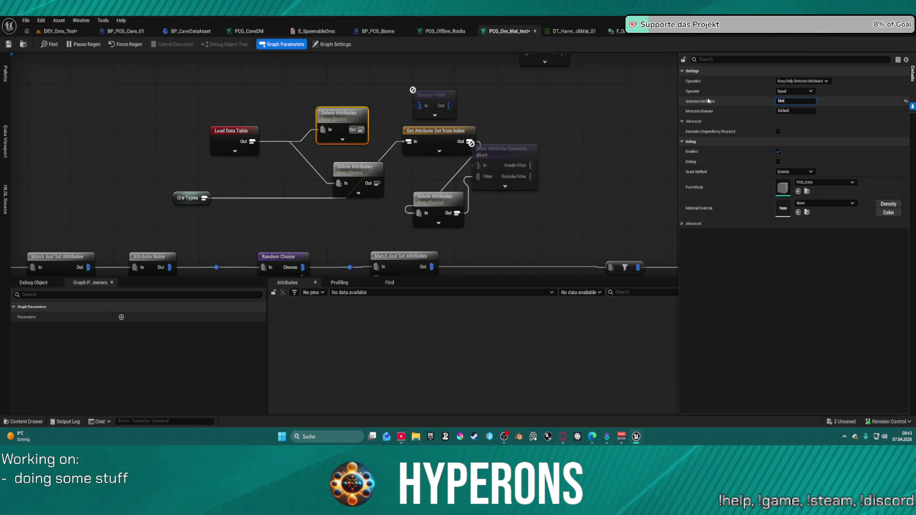
type("erial")
key("Return")
key("a")
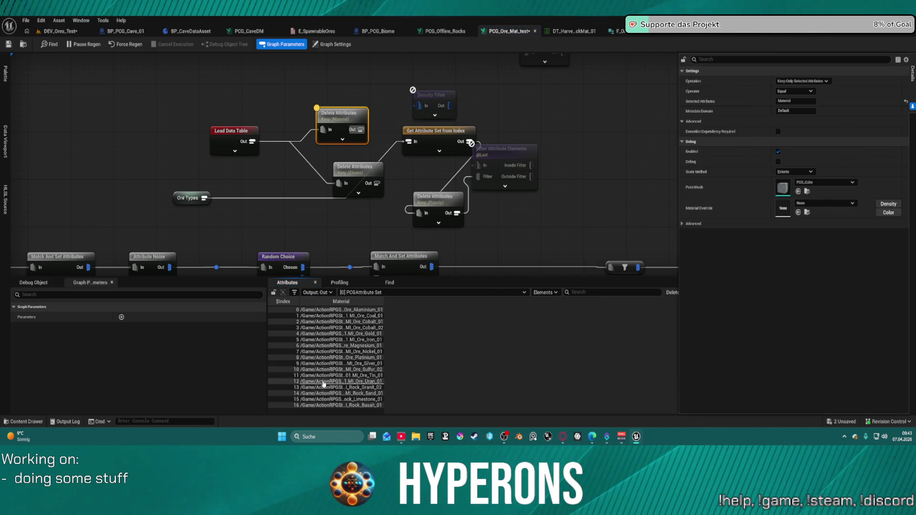
mouse_move(384, 302)
left_mouse_down()
mouse_move(501, 293)
mouse_move(472, 294)
left_mouse_up()
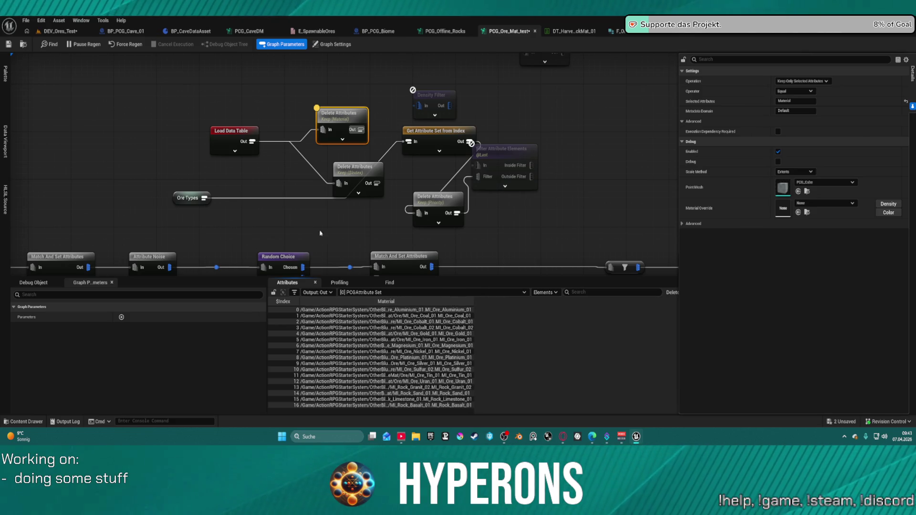
left_click(264, 184)
Wire the Material-only Delete Attributes into Get Attribute Set from Index, adding a reroute point.
mouse_move(361, 129)
left_mouse_down()
mouse_move(430, 152)
mouse_move(409, 141)
left_mouse_up()
left_click(430, 131)
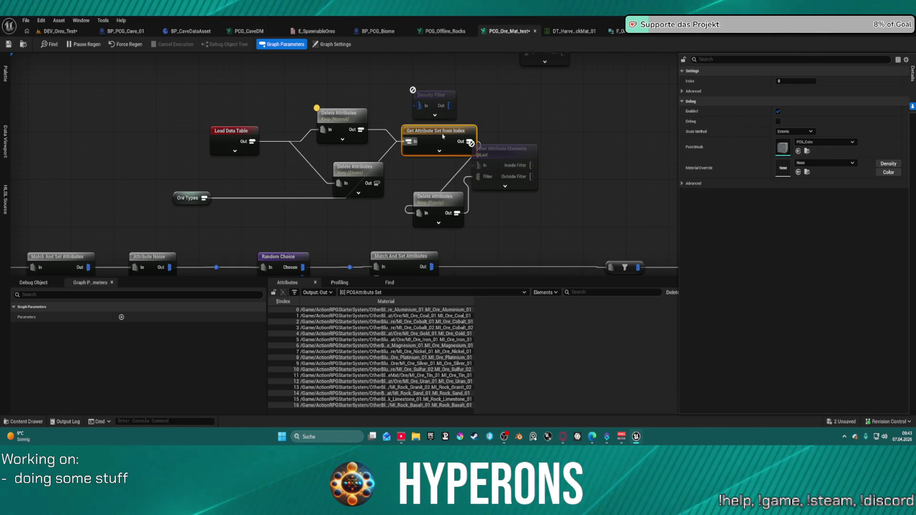
double_click(389, 153)
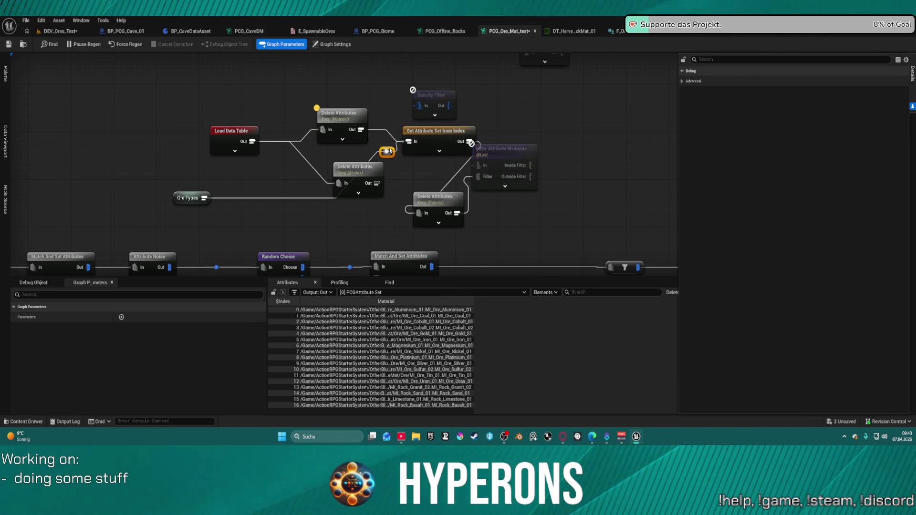
Undo the reroute and Ore Types wire, expand Get Attribute Set from Index's inputs, and move Keep $Index beside Load Data Table.
key("ctrl+z")
key("ctrl+z")
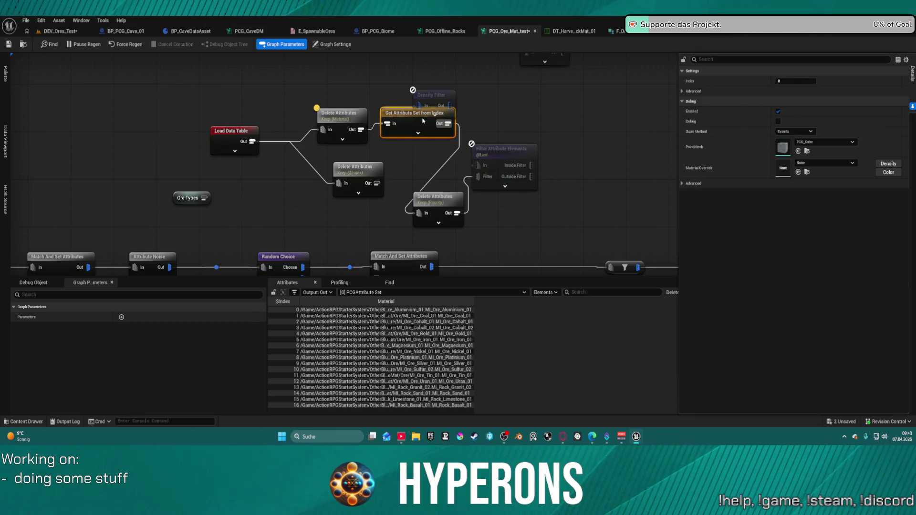
key("ctrl+z")
left_click(417, 139)
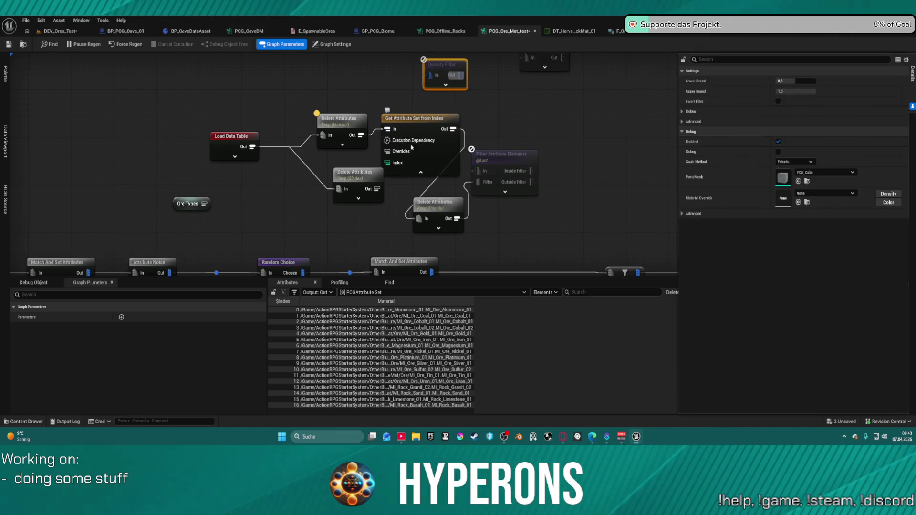
mouse_move(309, 223)
left_mouse_down()
mouse_move(294, 176)
mouse_move(299, 201)
left_mouse_up()
left_click_drag(323, 165, 275, 147)
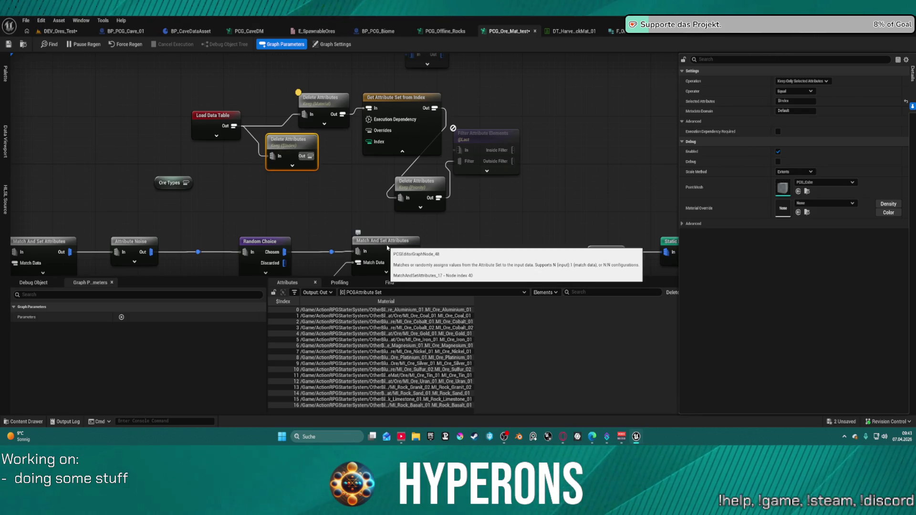
Duplicate Match And Set Attributes, wire Ore Types into its Match Data and its Out to Index, then delete it.
left_click(394, 251)
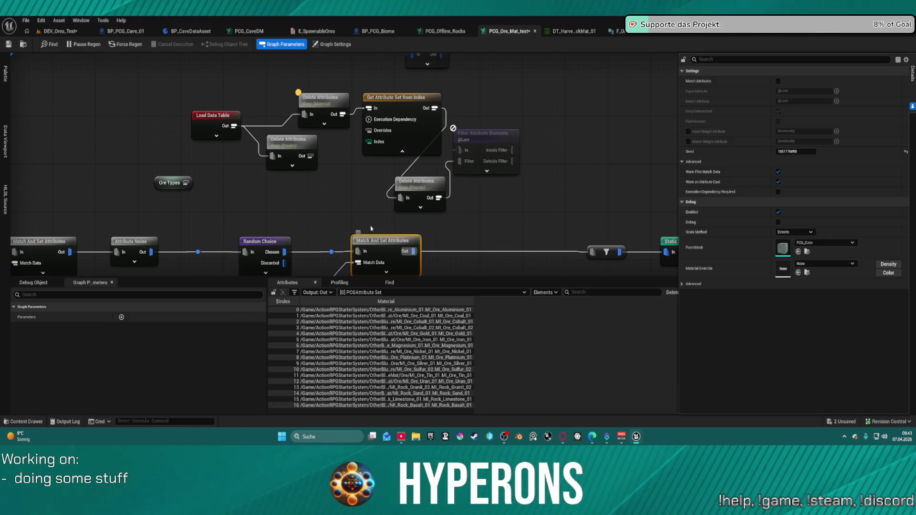
key("ctrl+d")
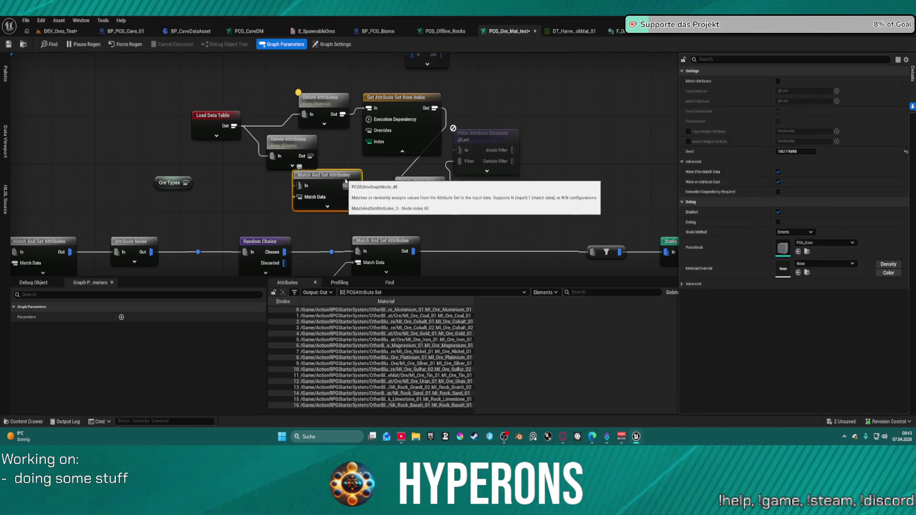
left_click_drag(279, 139, 272, 132)
mouse_move(187, 183)
left_mouse_down()
mouse_move(301, 188)
mouse_move(296, 197)
left_mouse_up()
left_click_drag(290, 139, 278, 140)
mouse_move(301, 185)
left_mouse_down()
mouse_move(365, 130)
mouse_move(370, 142)
left_mouse_up()
left_click_drag(325, 175, 310, 169)
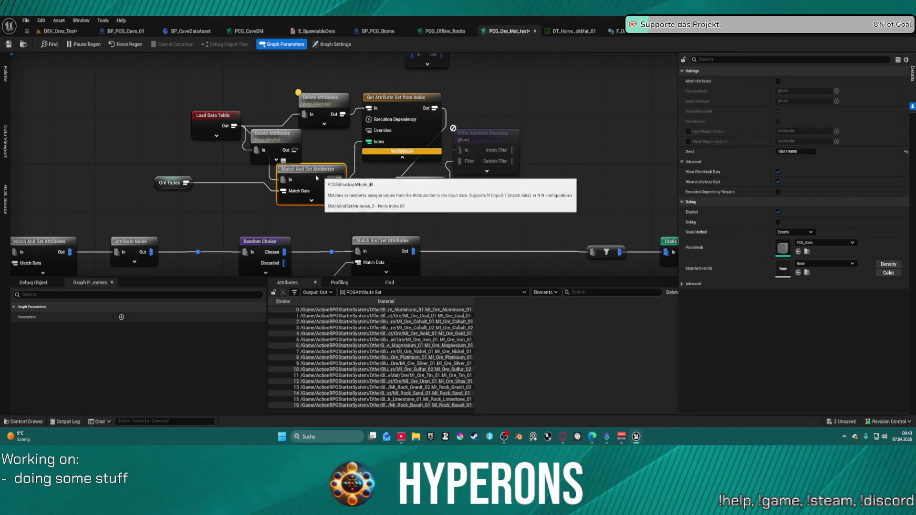
key("Delete")
Add a Delete Attributes node from Ore Types via a 'delete' search and wire it into the Index input.
left_click_drag(186, 183, 266, 186)
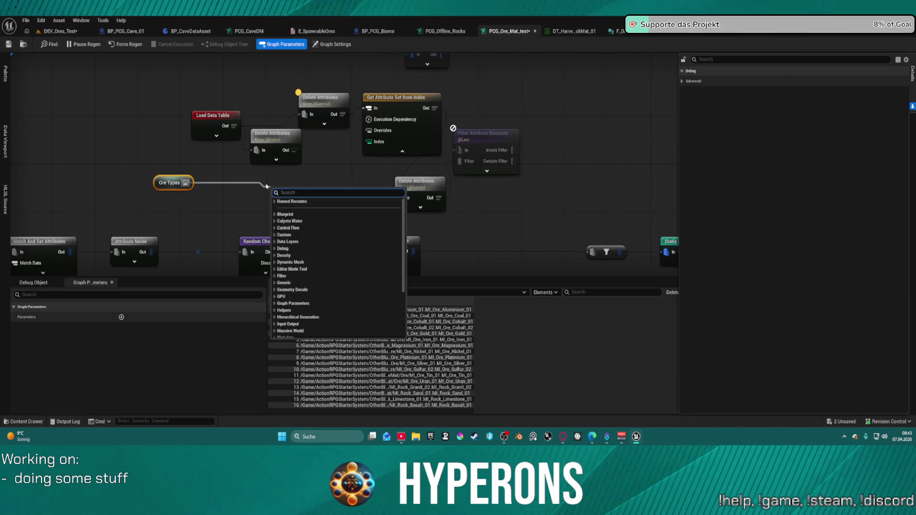
type("kepp")
key("BackSpace")
key("BackSpace")
key("BackSpace")
type("dsc")
key("BackSpace")
key("BackSpace")
key("BackSpace")
type("delete")
key("Return")
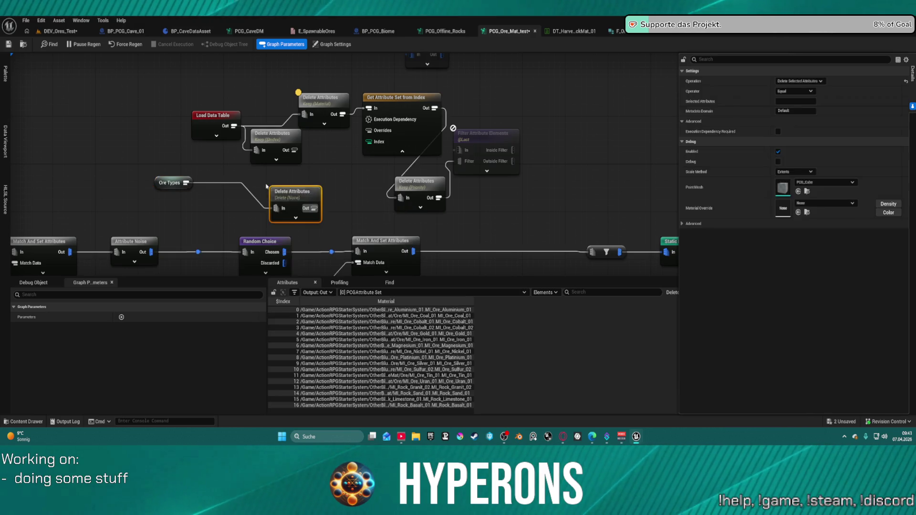
left_click_drag(294, 196, 290, 179)
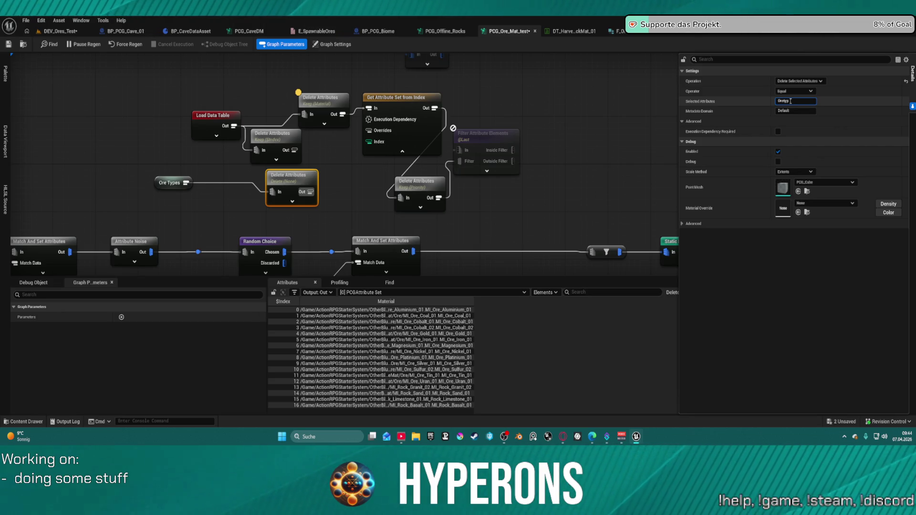
left_click_drag(172, 183, 207, 188)
mouse_move(368, 141)
left_mouse_down()
mouse_move(310, 192)
mouse_move(268, 182)
left_mouse_up()
Spread out Filter Attribute Elements, Delete Attributes (Priority) and Load Data Table, then select the upper node row.
left_click(426, 139)
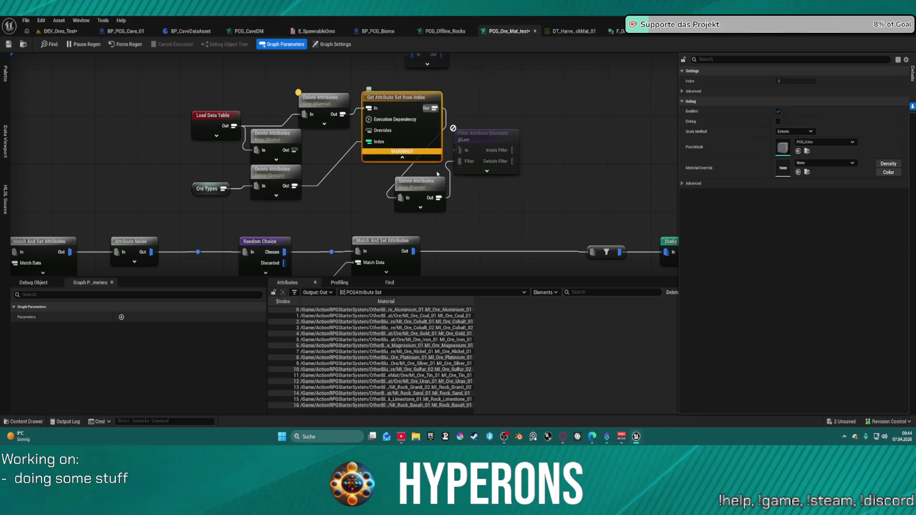
left_click_drag(488, 140, 622, 103)
mouse_move(411, 185)
left_mouse_down()
mouse_move(517, 126)
mouse_move(477, 96)
left_mouse_up()
left_click_drag(208, 126, 170, 100)
mouse_move(107, 79)
left_mouse_down()
mouse_move(580, 200)
mouse_move(624, 199)
left_mouse_up()
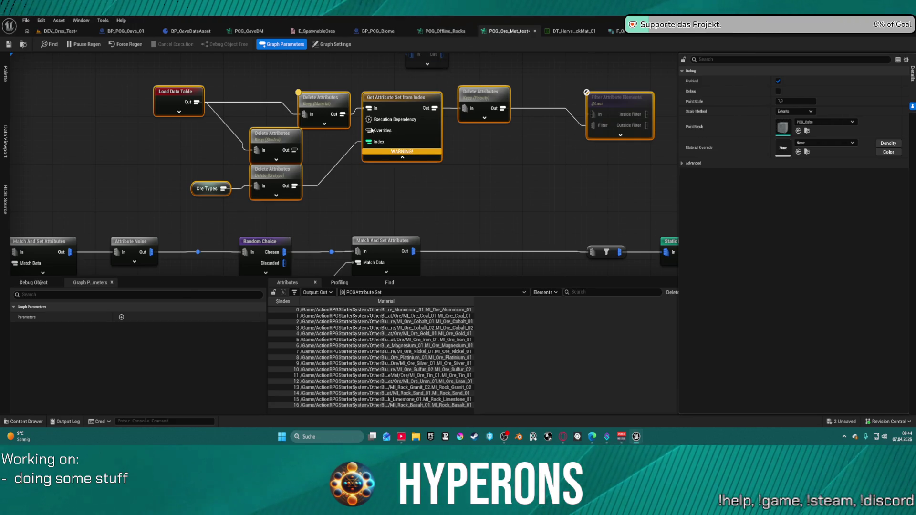
left_click(187, 137)
left_click_drag(188, 137, 614, 191)
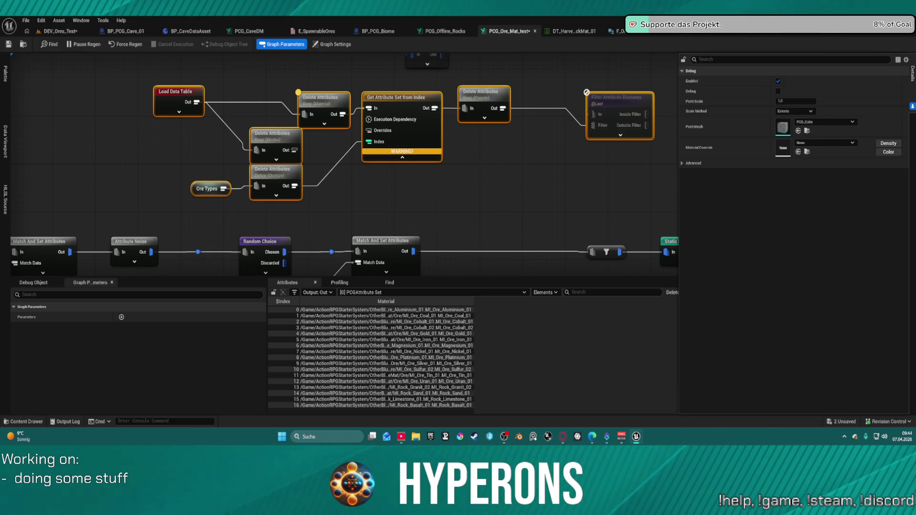
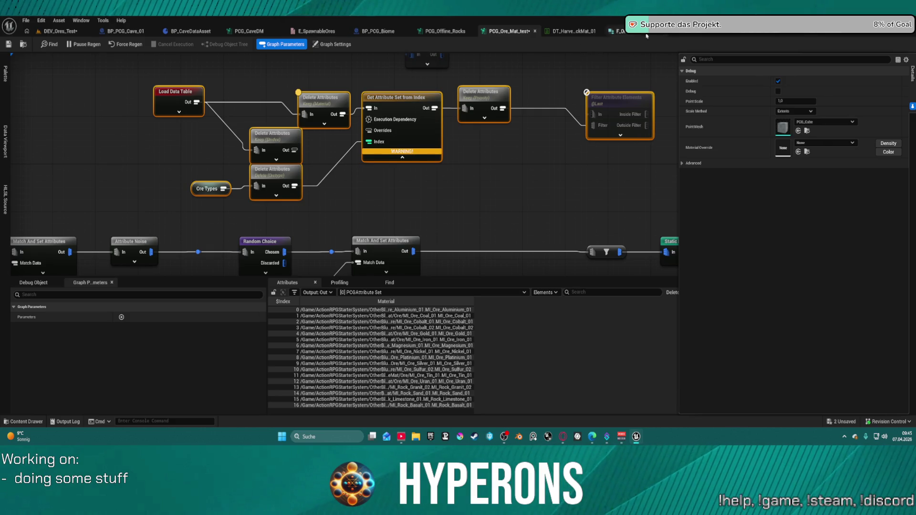
Open BP_CaveDataAsset and expand Ore Control to reveal the Uran, Iron and Limestone Ore Types.
left_click(618, 31)
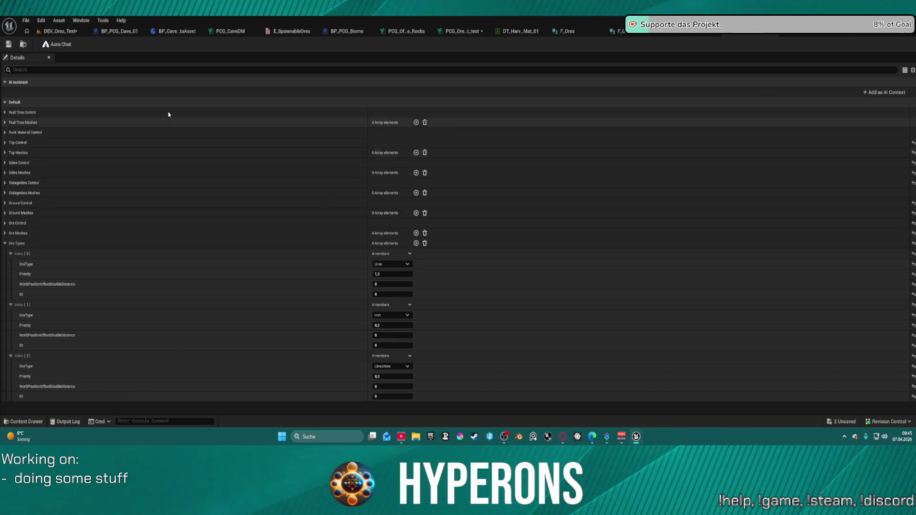
left_click(60, 31)
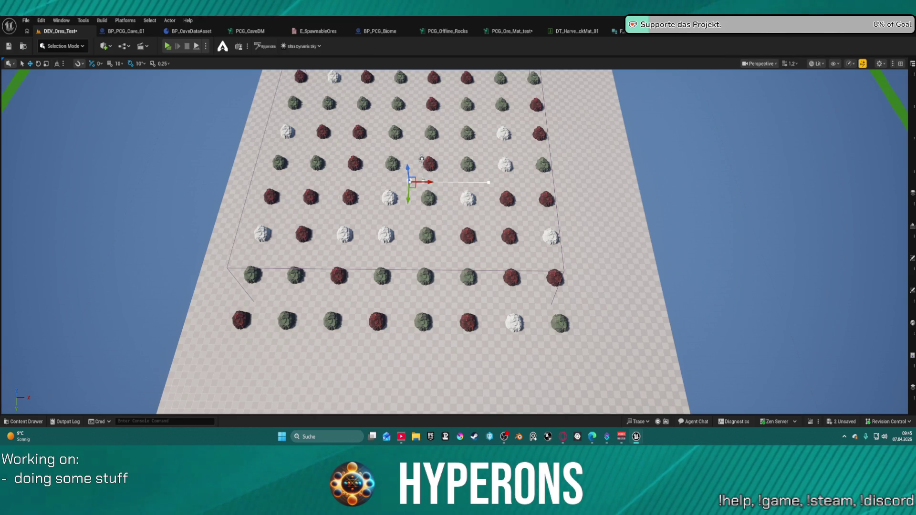
left_click(191, 31)
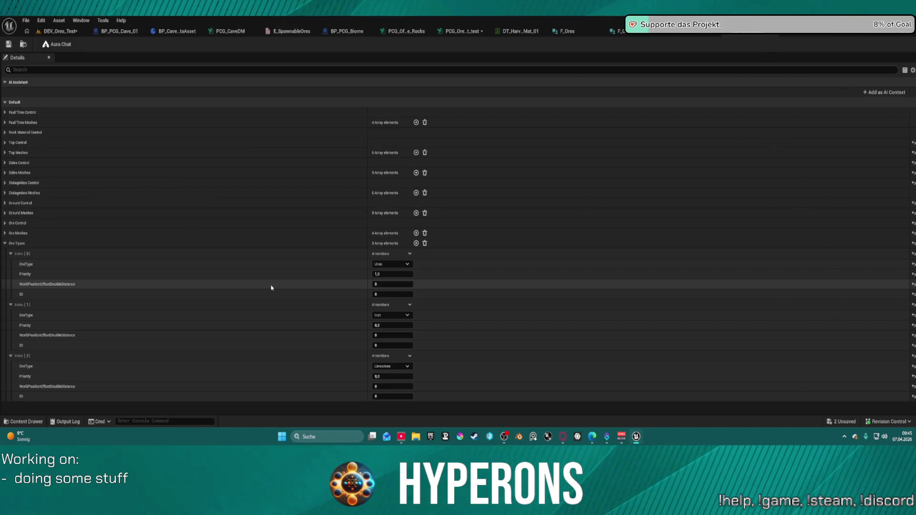
left_click(5, 222)
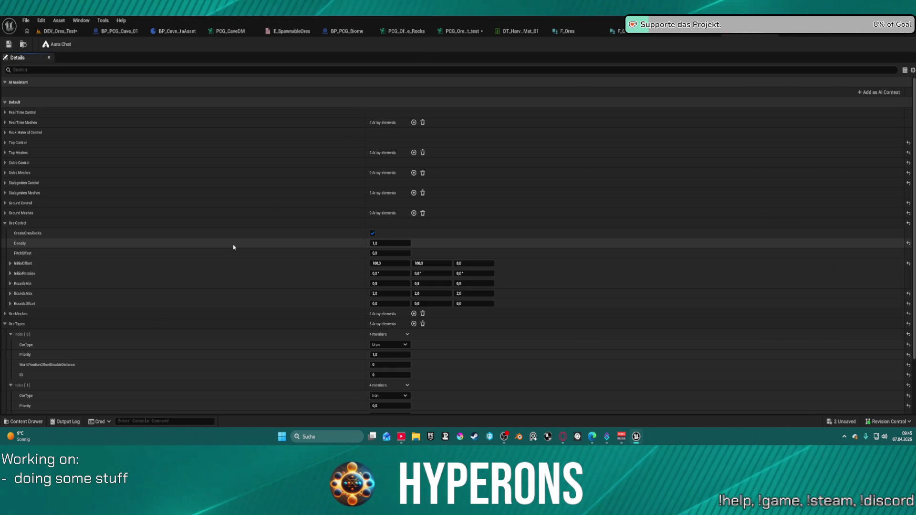
scroll(281, 352, "down", 3)
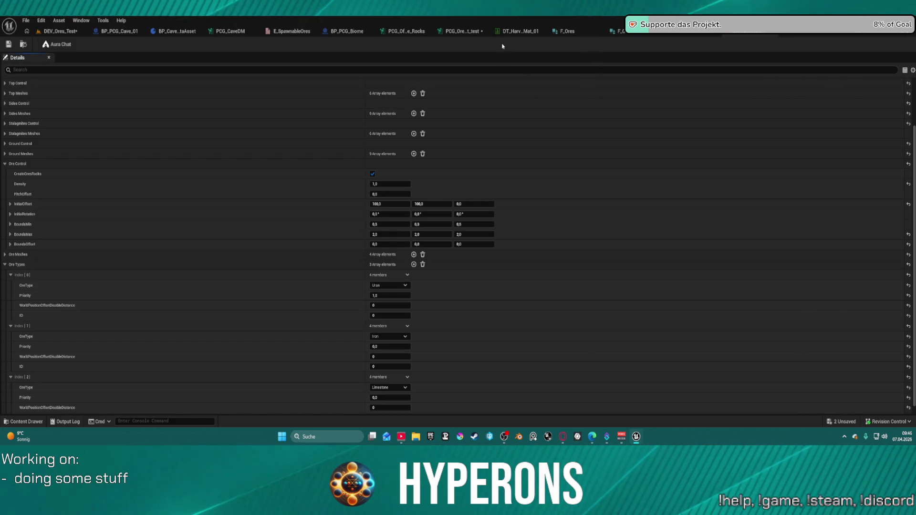
In PCG_Ore_Mat_test, move the Get Actor Property node right and down.
left_click(462, 31)
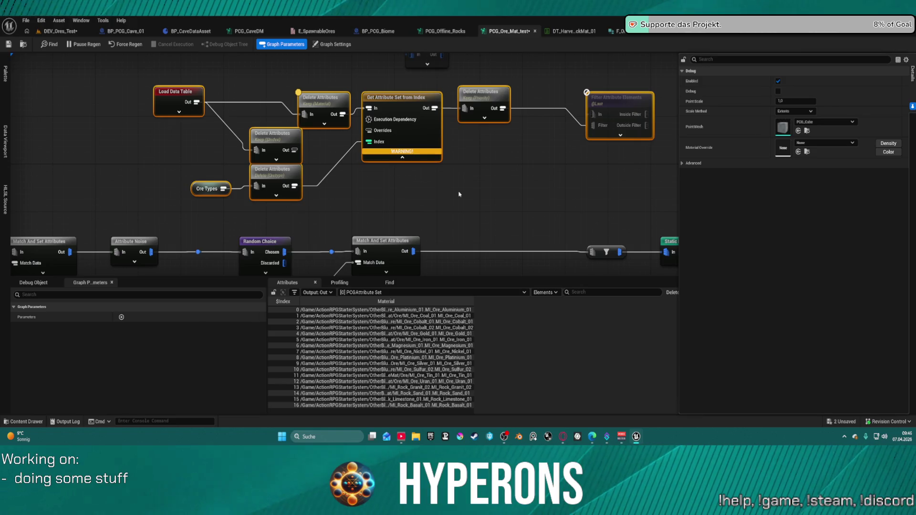
mouse_move(405, 213)
left_mouse_down()
mouse_move(358, 119)
mouse_move(364, 69)
left_mouse_up()
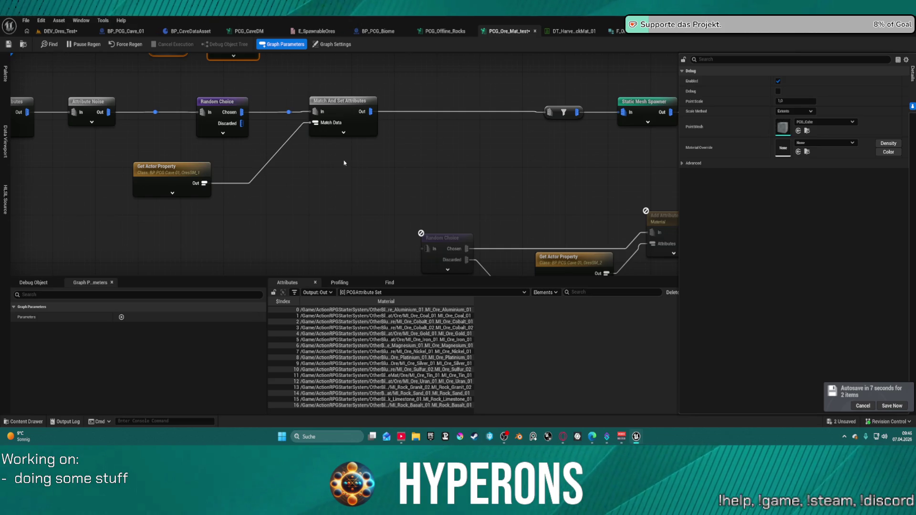
left_click_drag(173, 169, 248, 180)
Look over the Copy Points and Match And Set Attributes nodes, then return to DEV_Ores_Test's File menu.
mouse_move(303, 167)
left_mouse_down()
mouse_move(416, 221)
mouse_move(501, 219)
left_mouse_up()
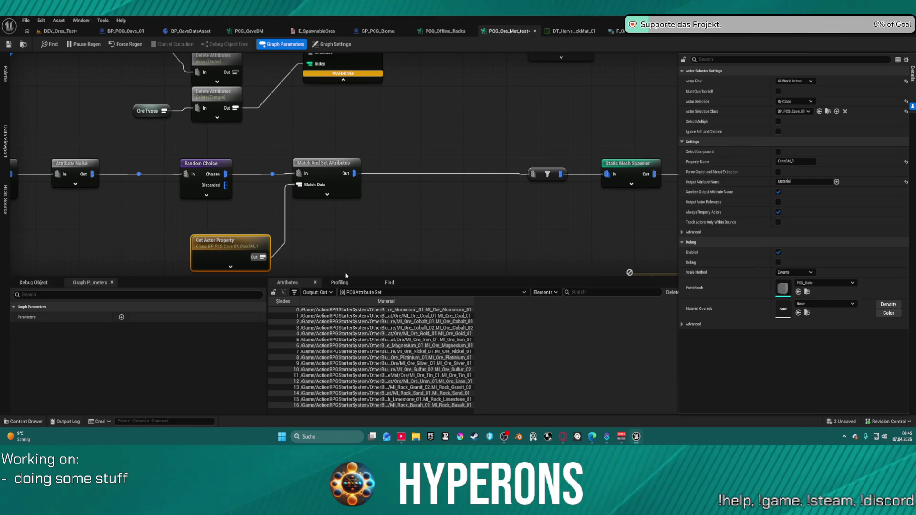
mouse_move(508, 194)
left_mouse_down()
mouse_move(270, 215)
mouse_move(95, 200)
left_mouse_up()
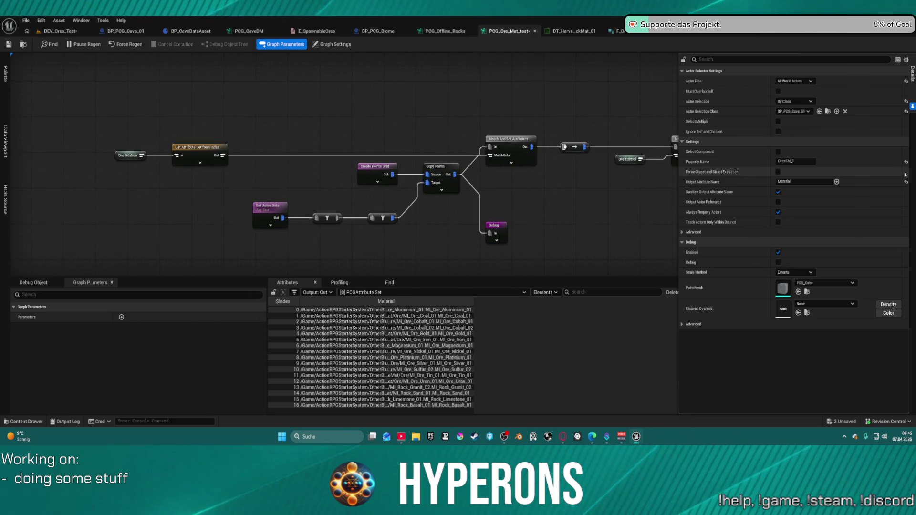
left_click_drag(553, 164, 220, 120)
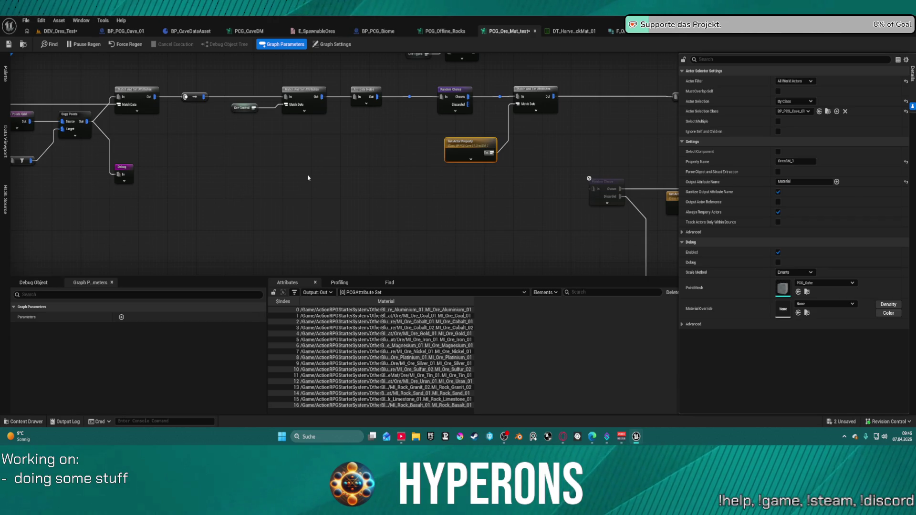
left_click(55, 31)
left_click(26, 20)
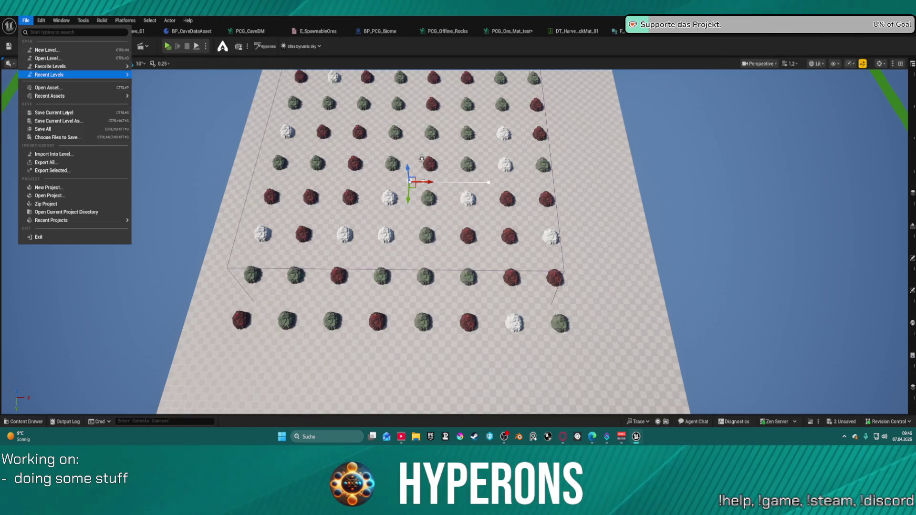
Open DEV_Cave from Recent Levels, saving the changed DEV_Ores_Test level.
mouse_move(125, 75)
left_click(156, 89)
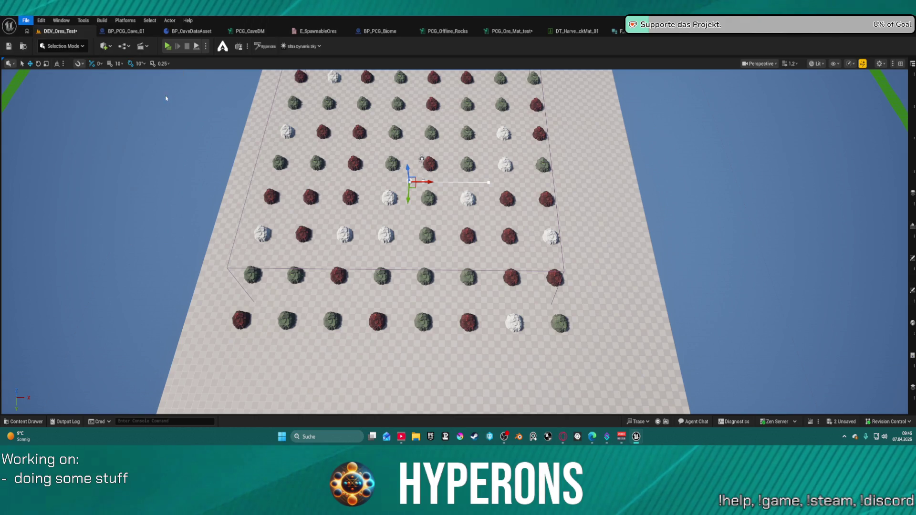
left_click(470, 309)
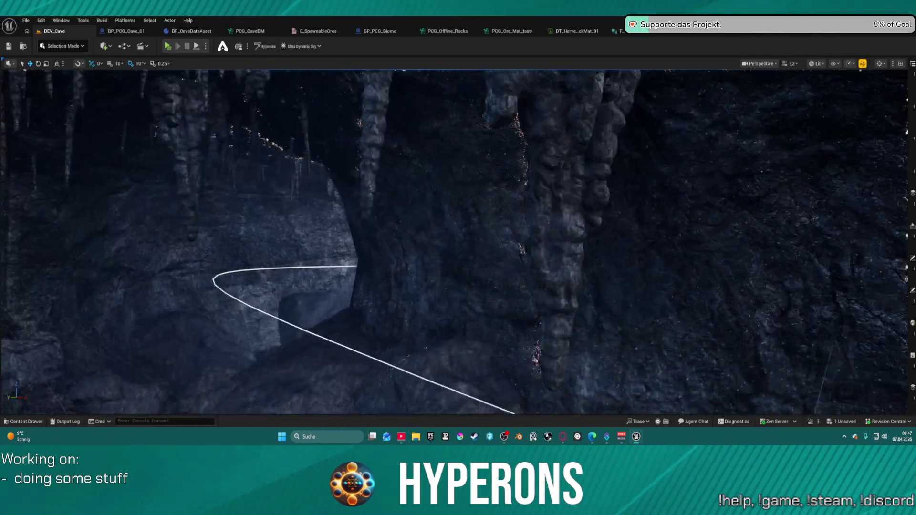
scroll(453, 239, "up", 2)
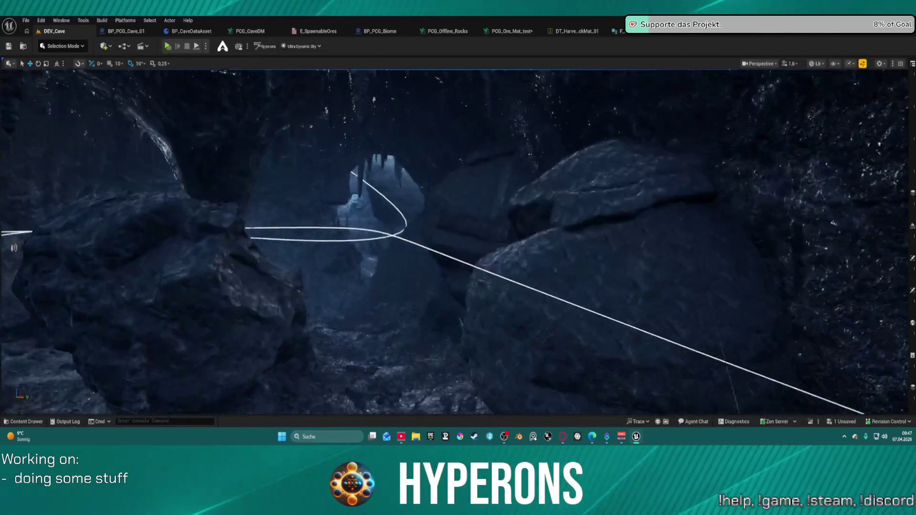
Fly through the cave along its spline, past the boulders to the stalactite wall.
key("w")
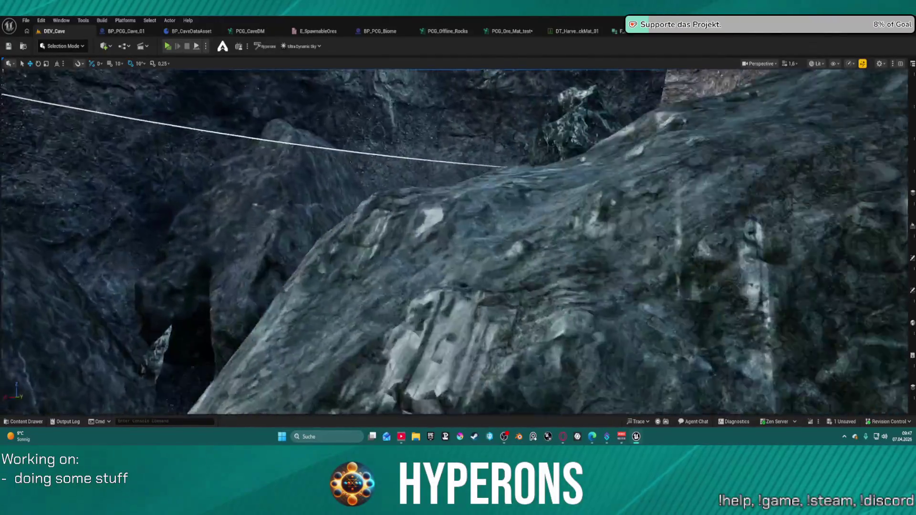
key("w")
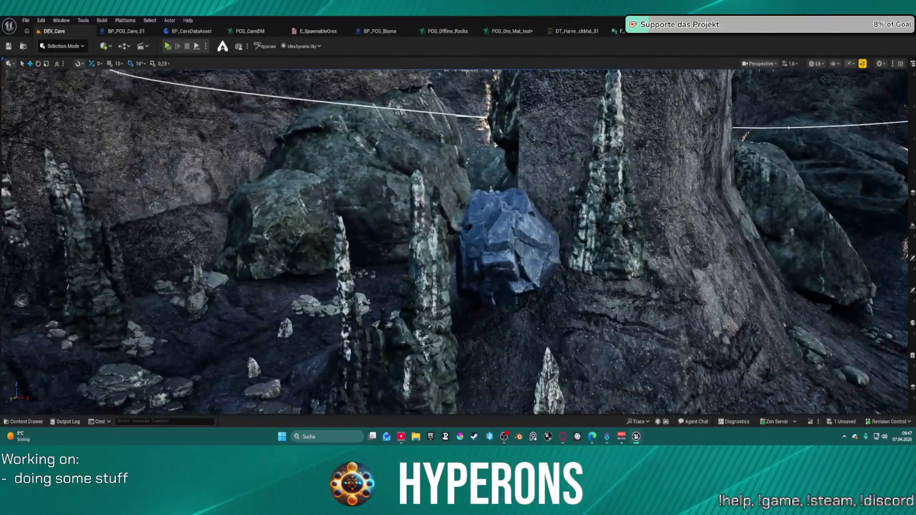
key("w")
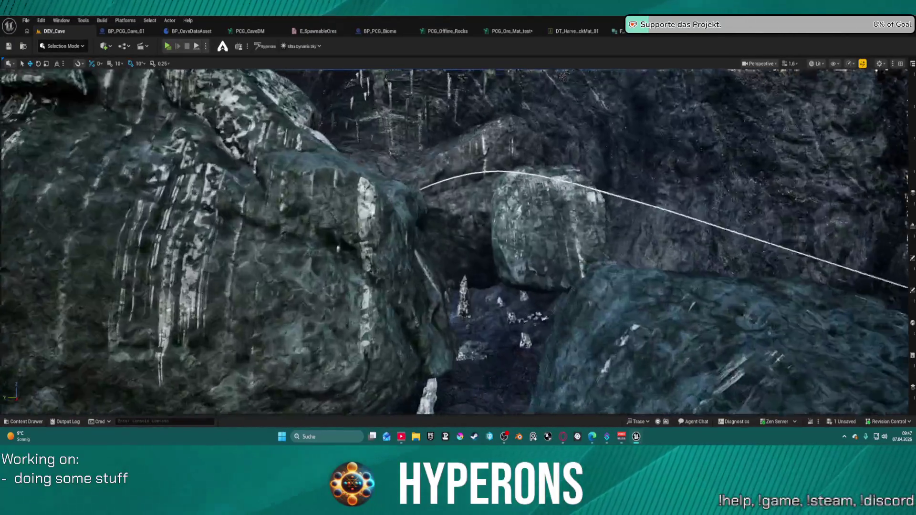
key("w")
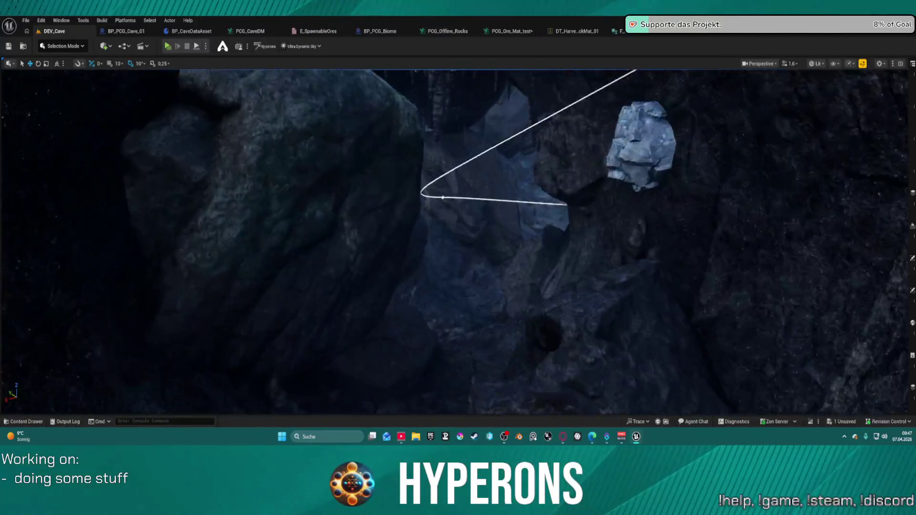
key("w")
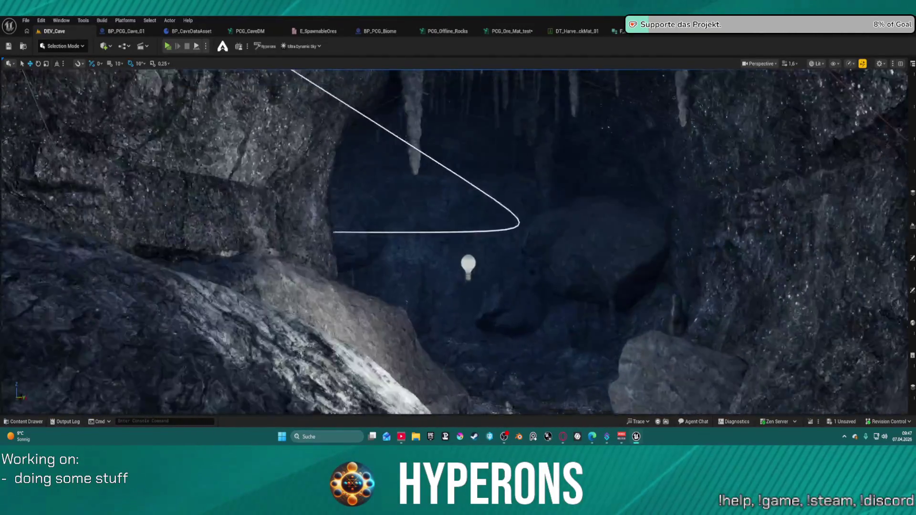
key("s")
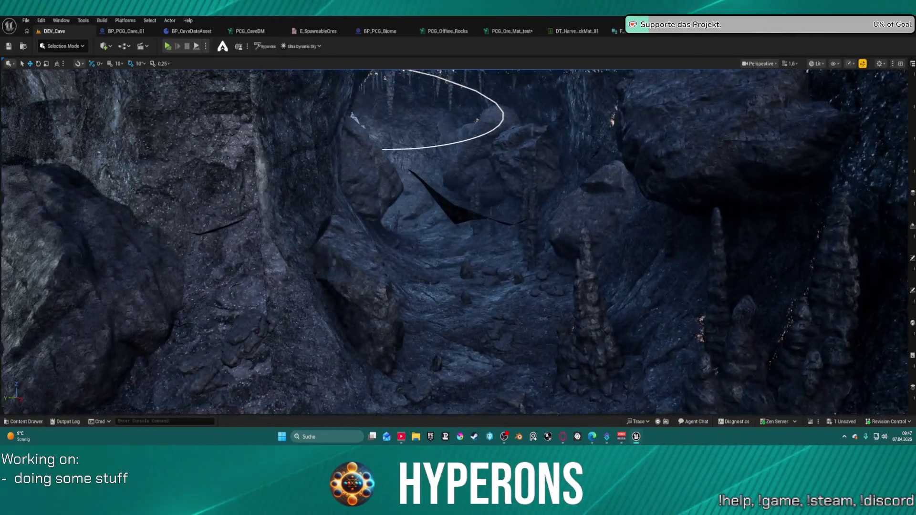
key("s")
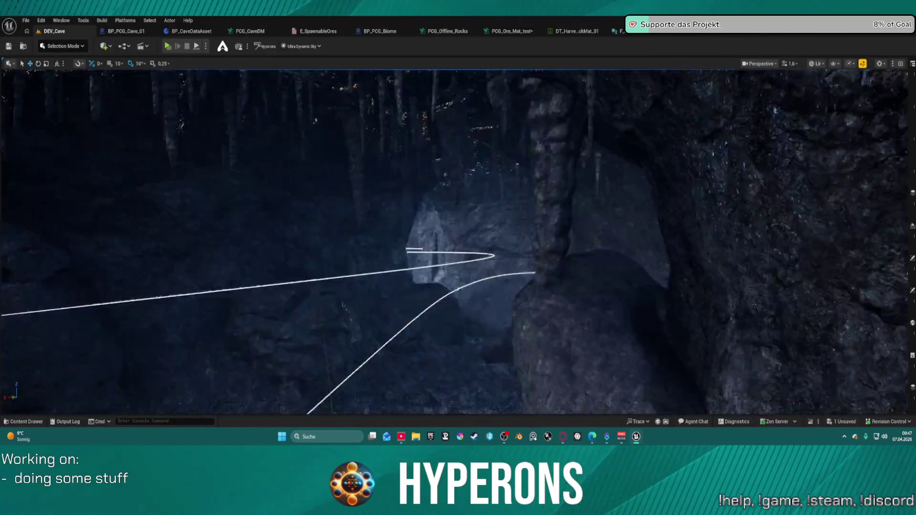
key("s")
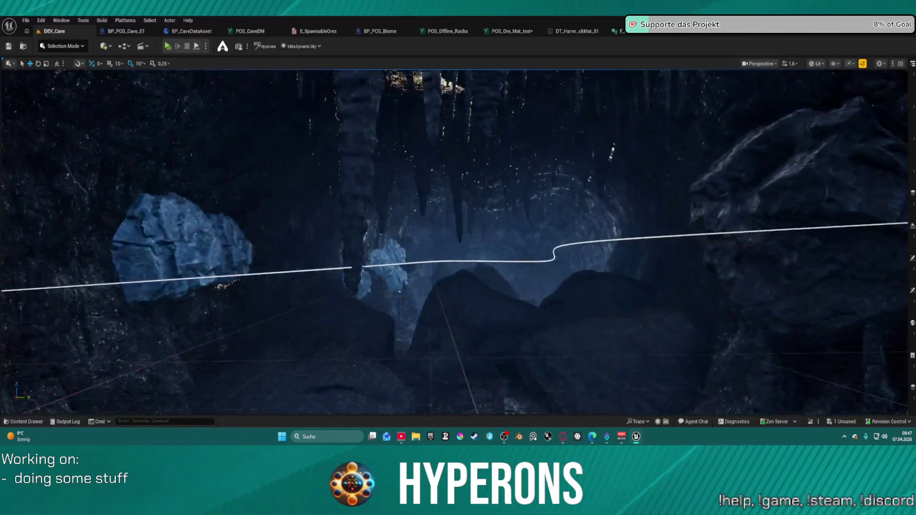
key("w")
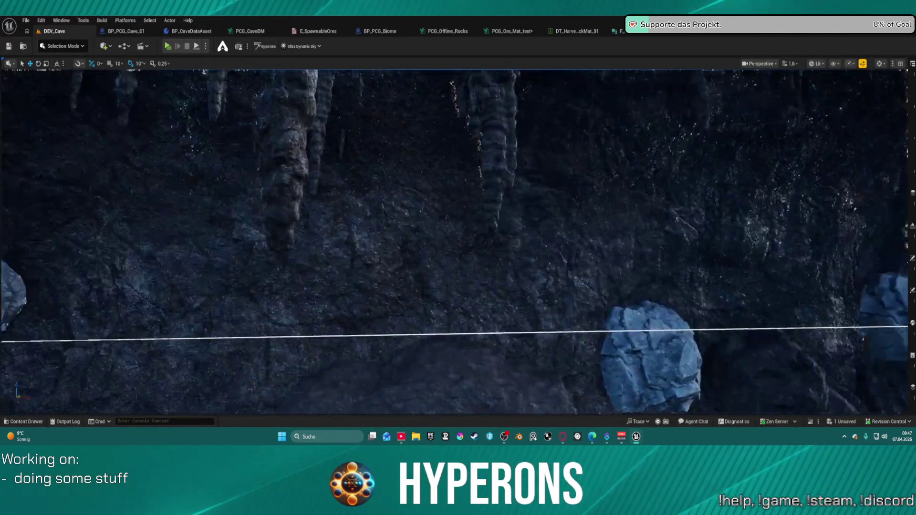
key("s")
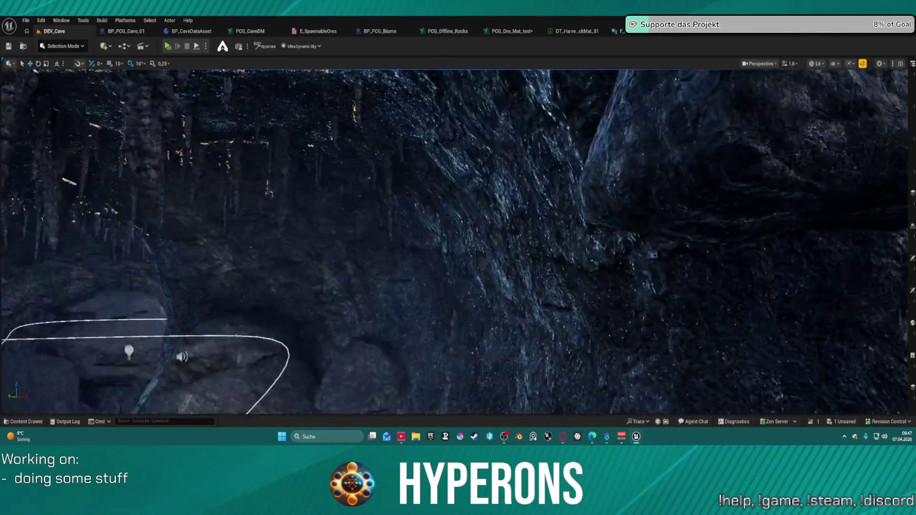
Fly toward the cave opening and turn right toward the large rock.
key("w")
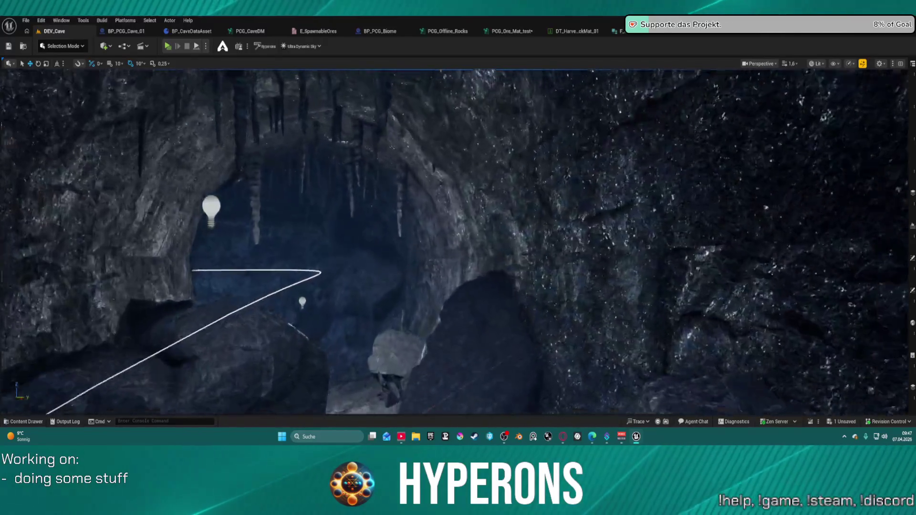
key("w")
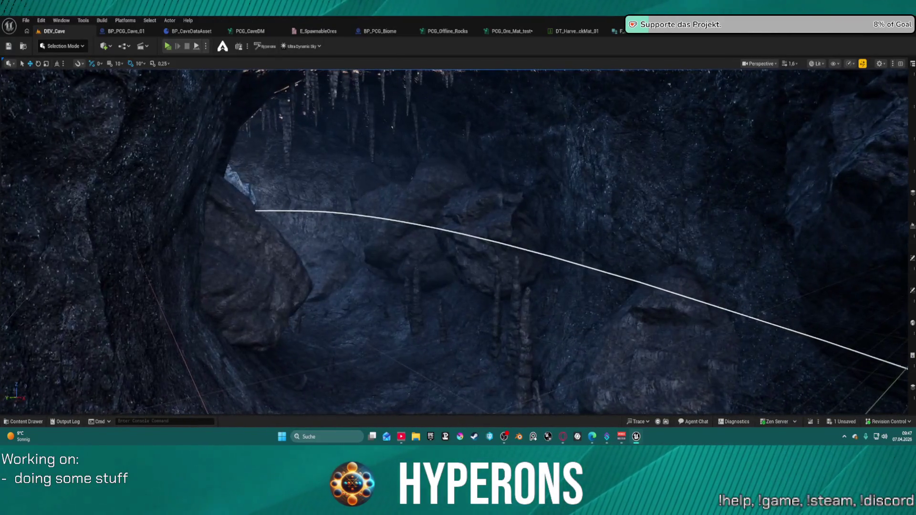
key("w")
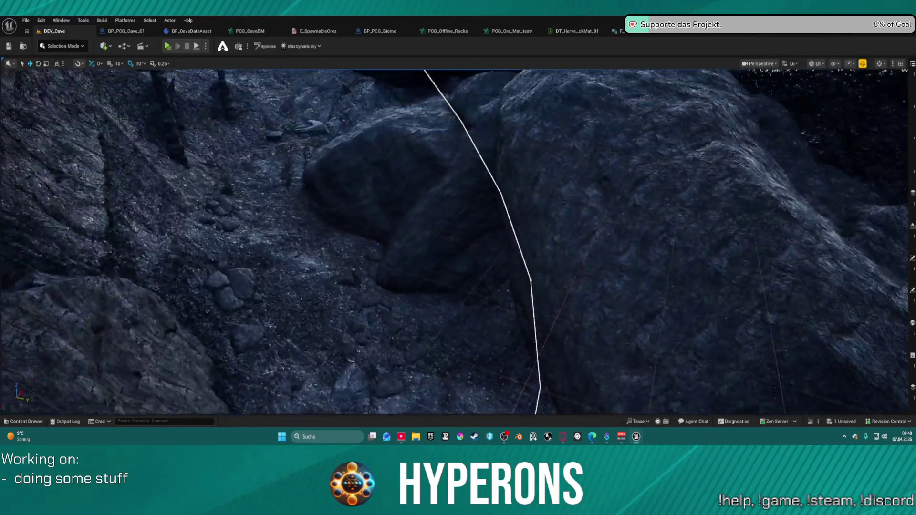
key("w")
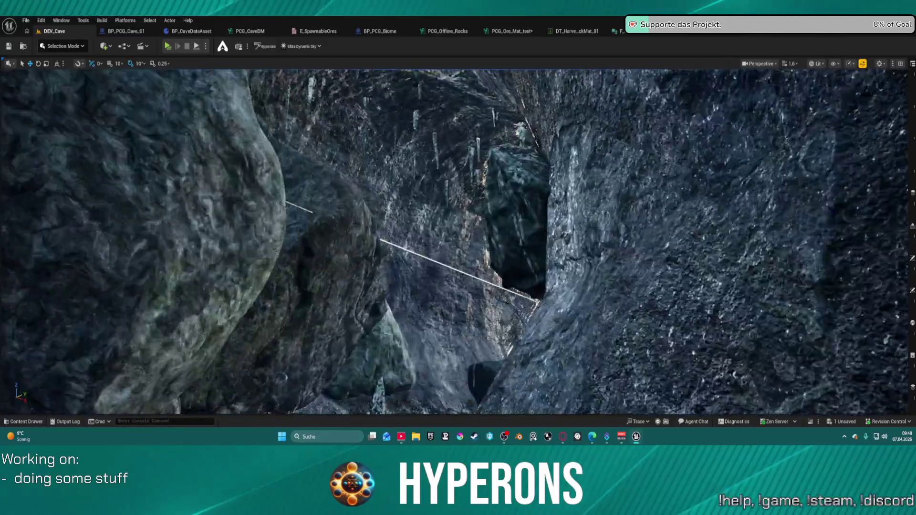
key("d")
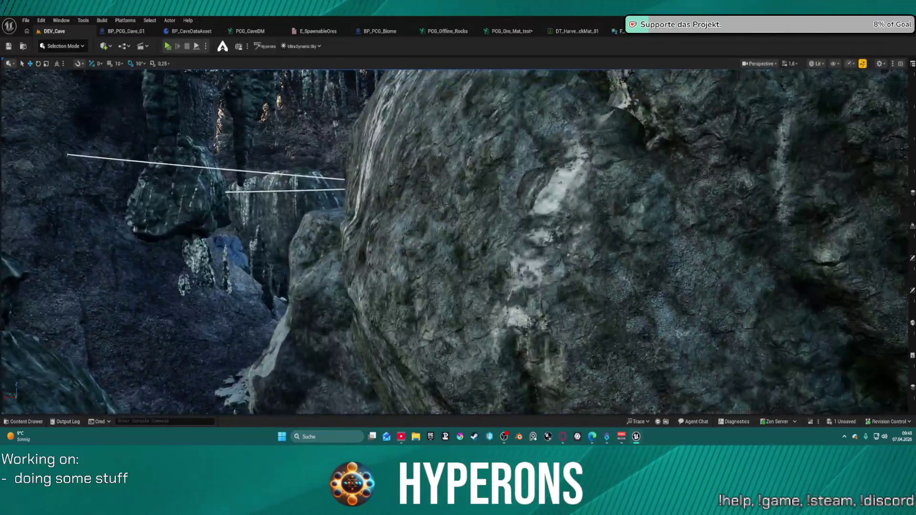
Fly past the looping spline into a new cavern, then return to the PCG_Ore_Mat_test graph.
key("w")
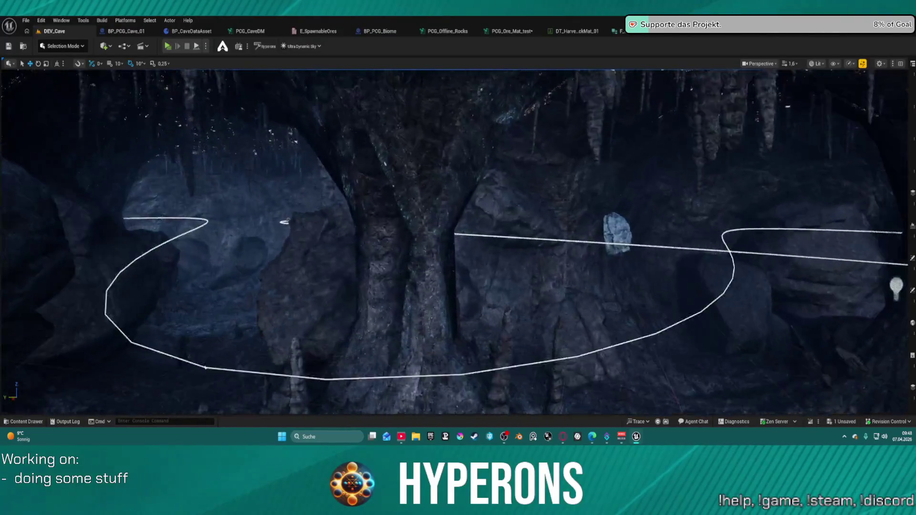
key("w")
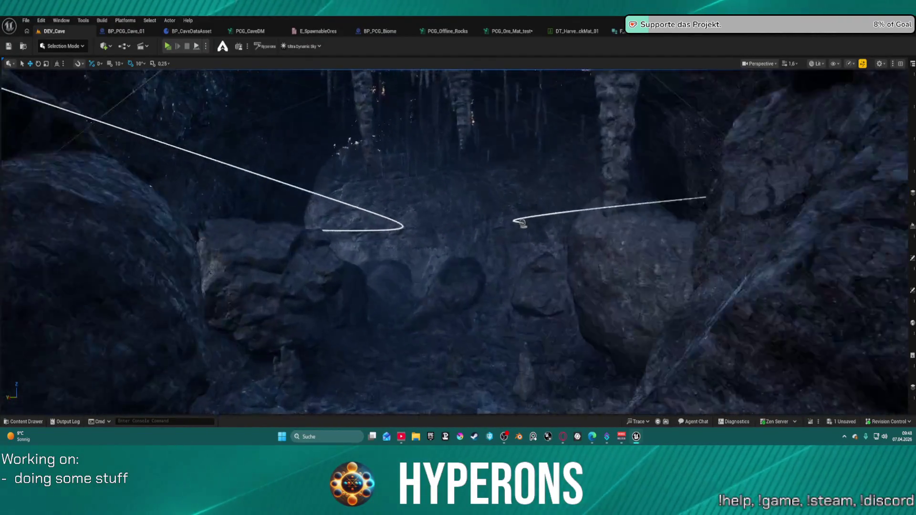
key("w")
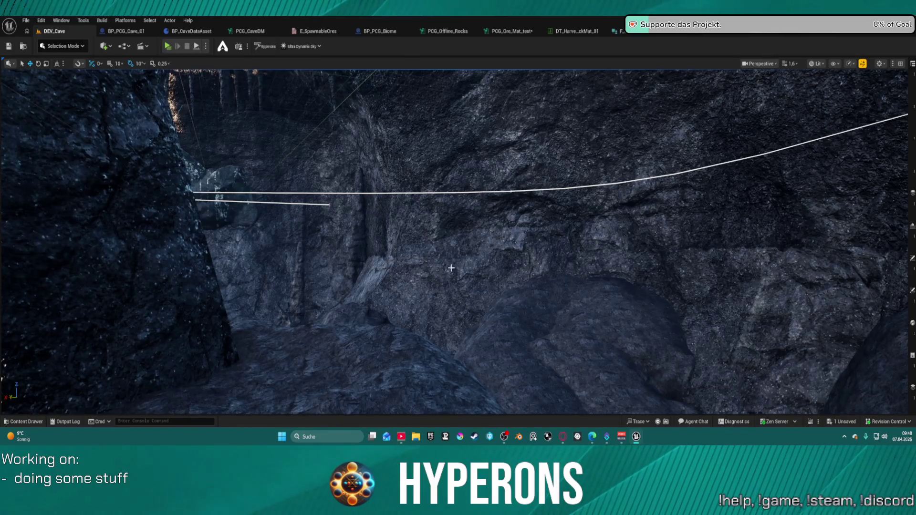
key("w")
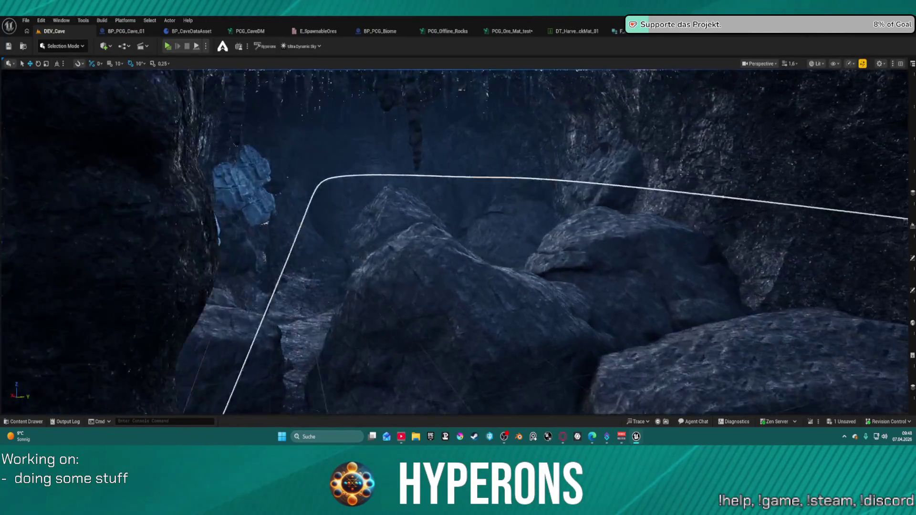
key("w")
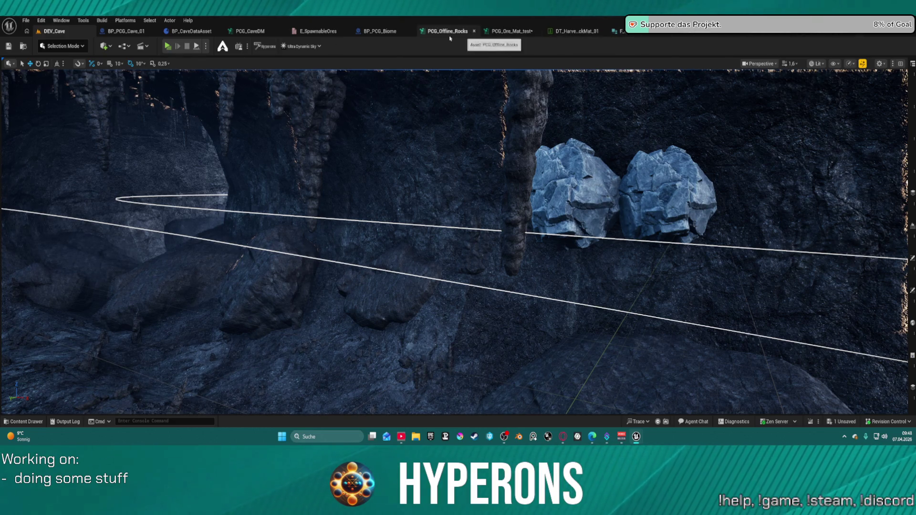
left_click(526, 33)
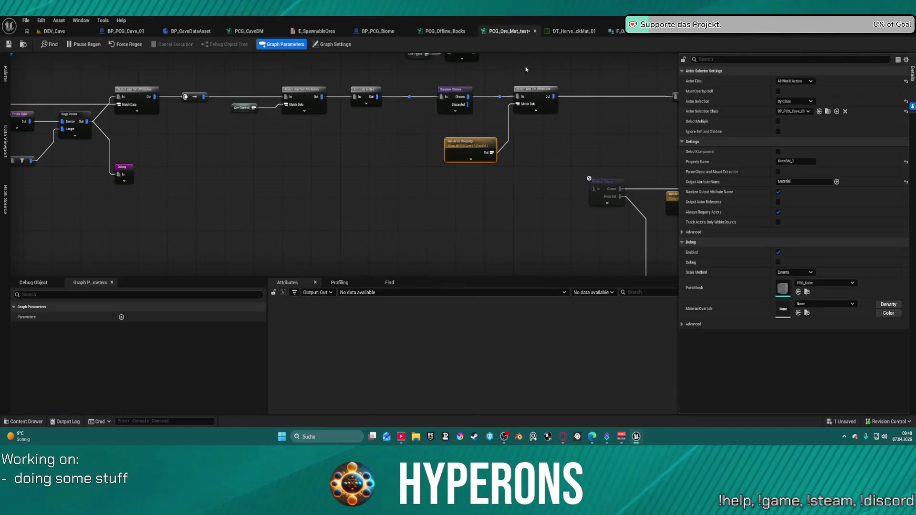
Zoom and pan the PCG_Ore_Mat_test graph to look over its nodes.
scroll(564, 170, "down", 5)
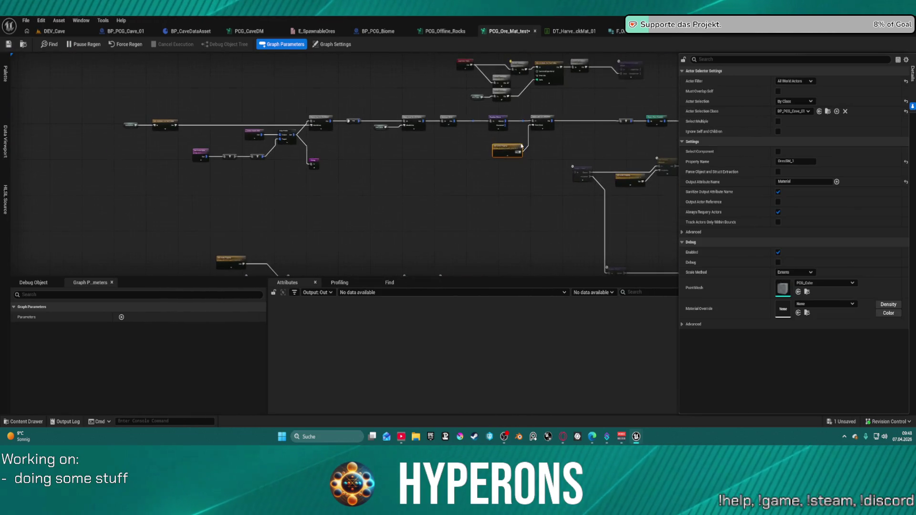
scroll(554, 151, "up", 7)
mouse_move(391, 138)
left_mouse_down()
mouse_move(613, 137)
mouse_move(245, 139)
mouse_move(255, 143)
left_mouse_up()
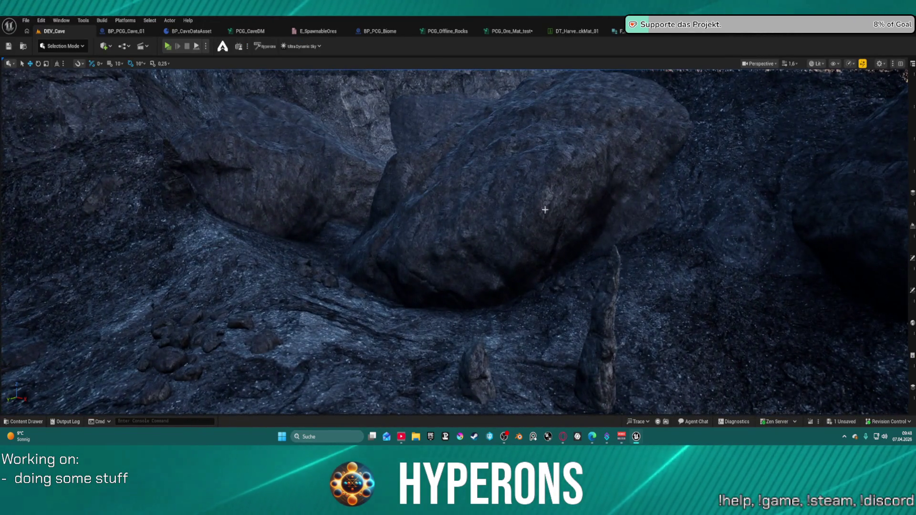
Fly the DEV_Cave camera along the white spline, then switch to the PCG_Offline_Rocks graph.
left_click_drag(542, 204, 542, 204)
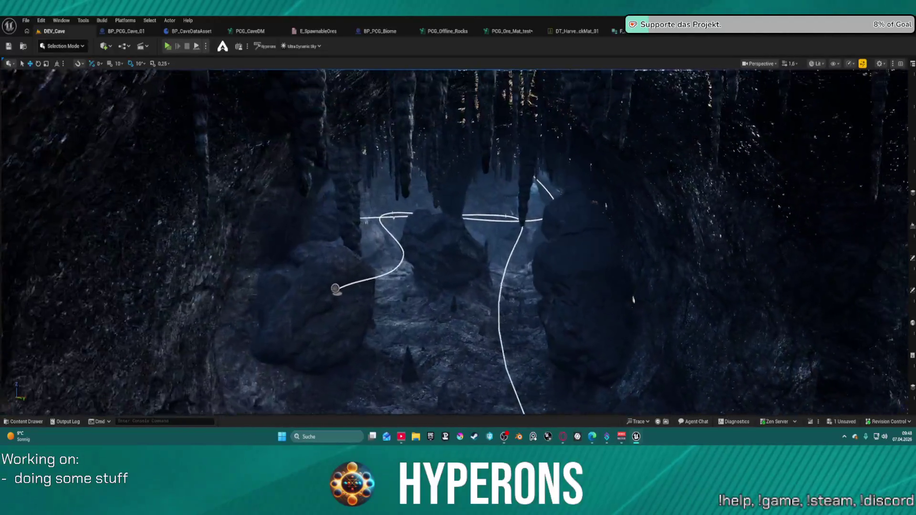
left_click_drag(542, 204, 542, 204)
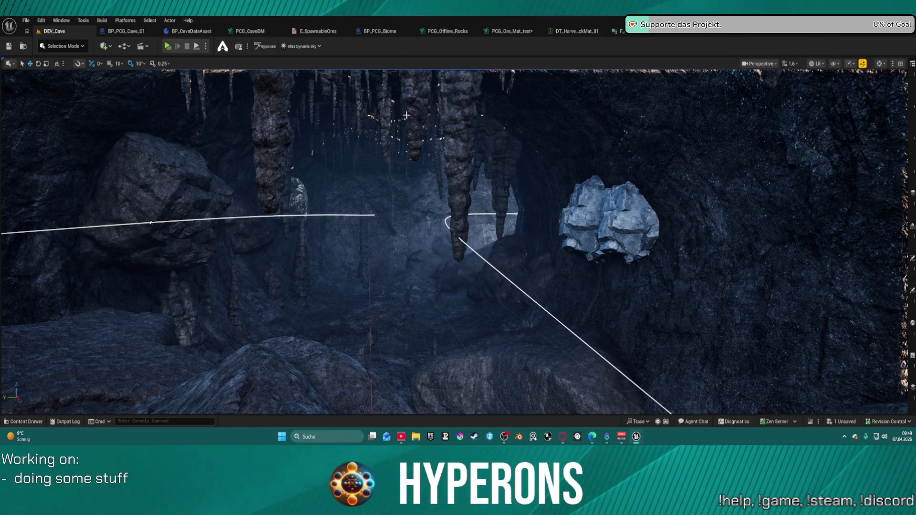
scroll(410, 129, "down", 5)
scroll(452, 208, "down", 3)
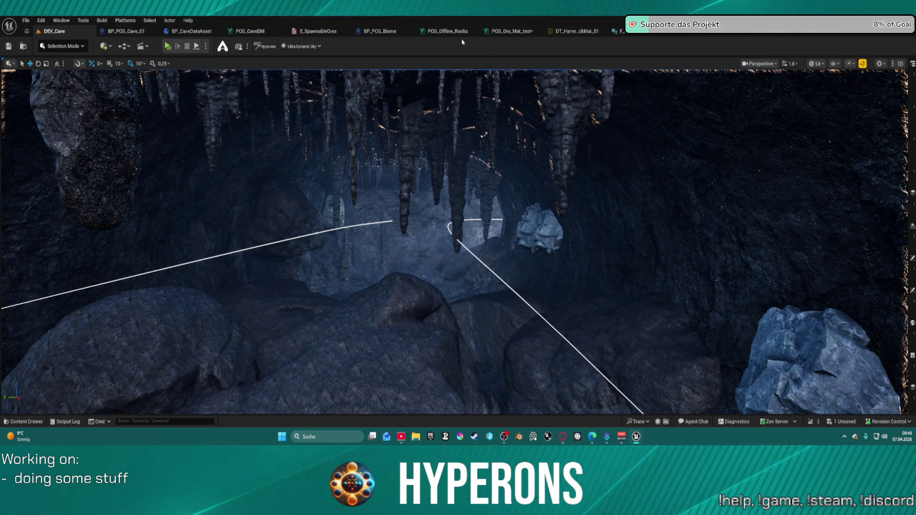
left_click(512, 31)
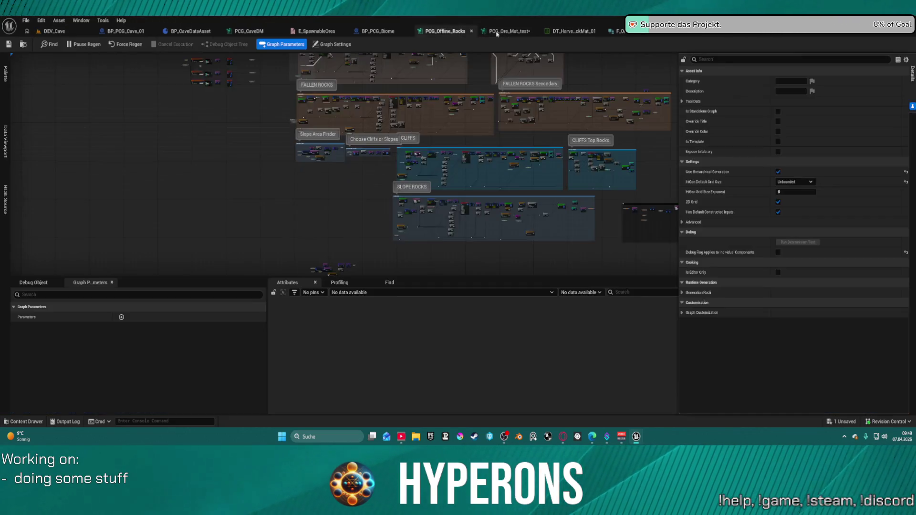
Nudge the Keep Material and Keep $Index Delete Attributes nodes up, check the Oretype node, then return to DEV_Cave.
mouse_move(415, 96)
left_mouse_down()
mouse_move(423, 148)
mouse_move(362, 180)
mouse_move(377, 193)
left_mouse_up()
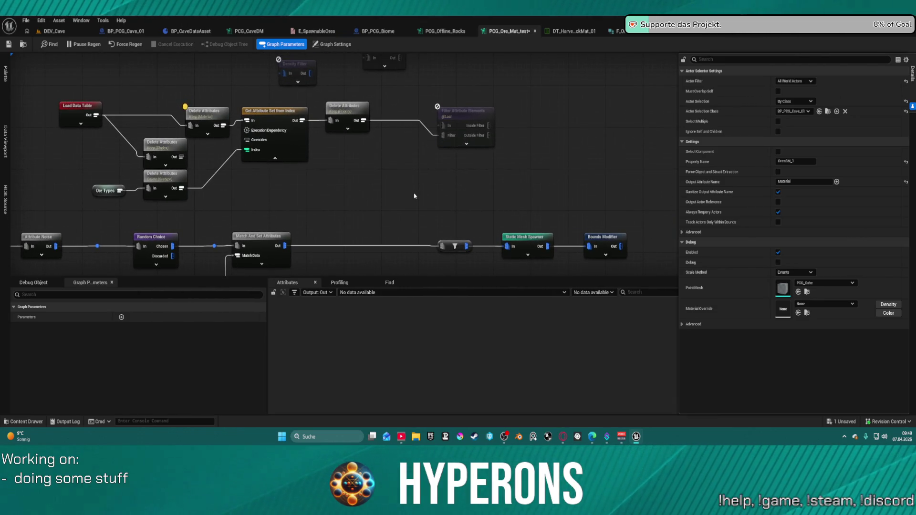
mouse_move(444, 162)
left_mouse_down()
mouse_move(434, 29)
mouse_move(441, 151)
mouse_move(479, 229)
mouse_move(538, 201)
left_mouse_up()
left_click(340, 115)
left_click_drag(340, 115, 340, 105)
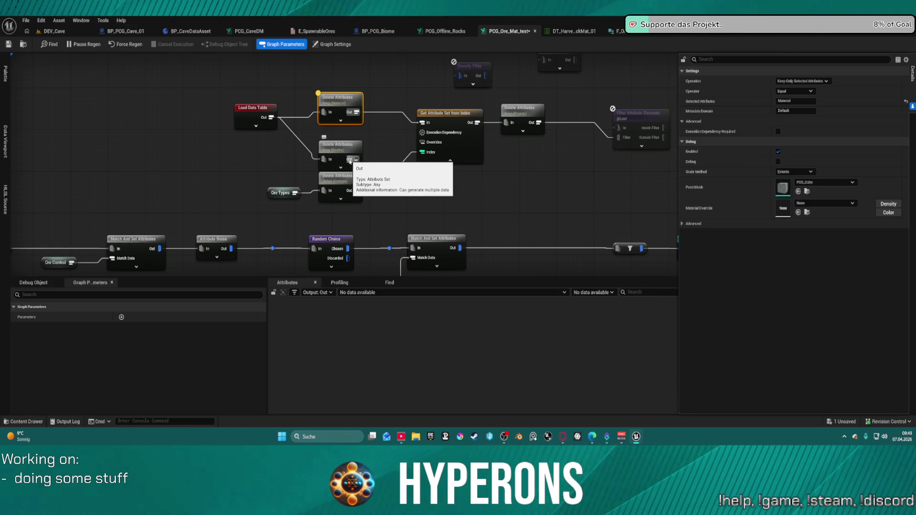
left_click_drag(349, 152, 345, 142)
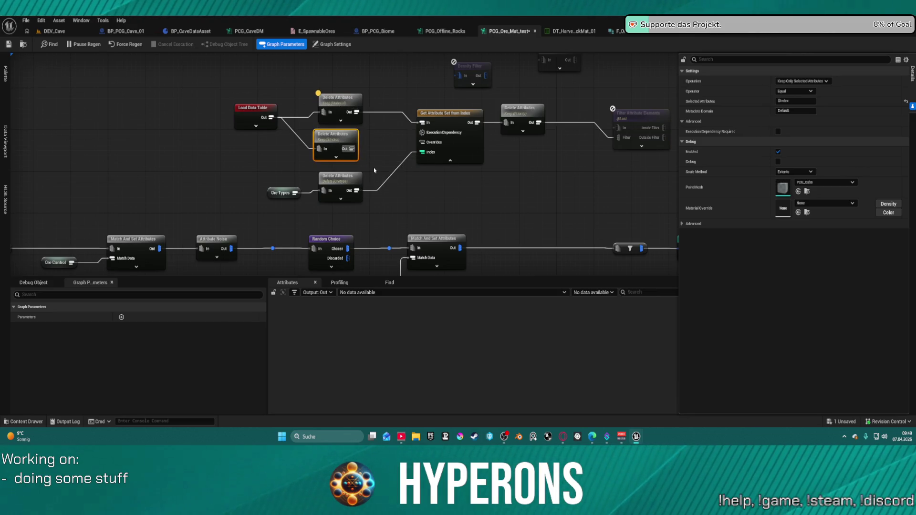
scroll(373, 167, "down", 4)
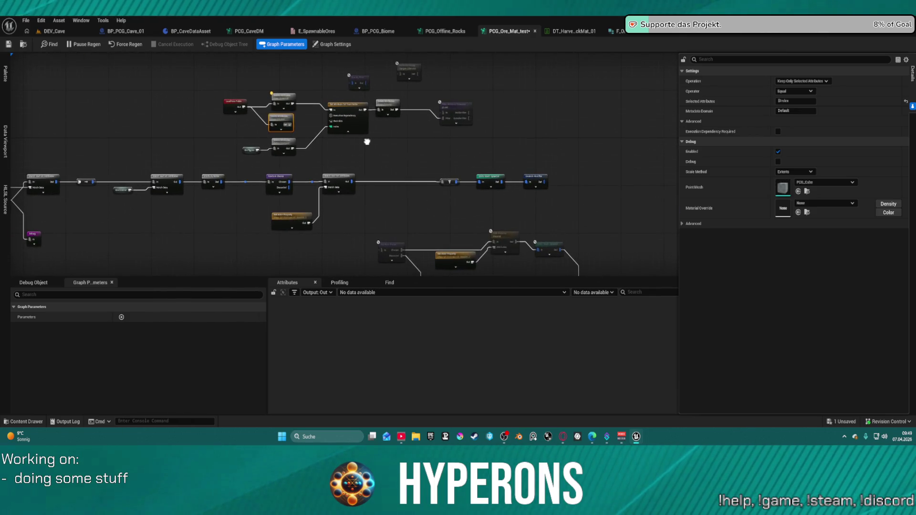
scroll(367, 142, "up", 5)
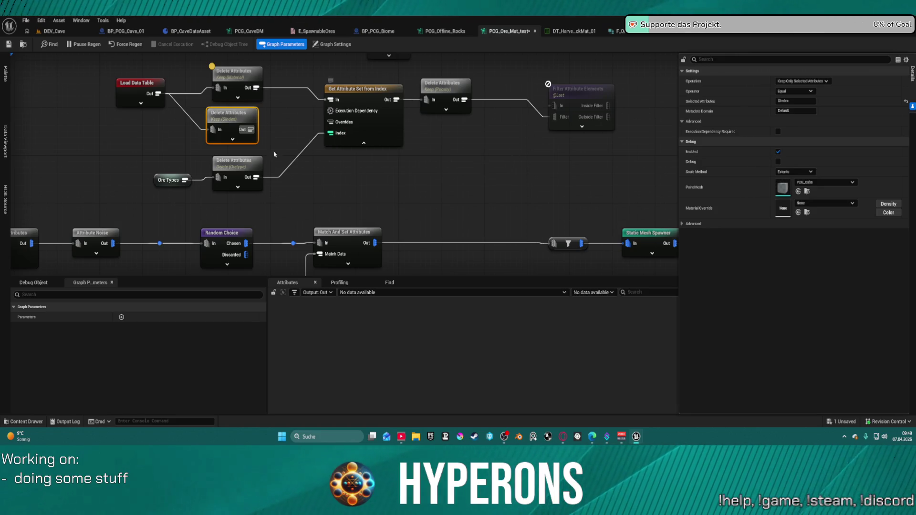
left_click(236, 167)
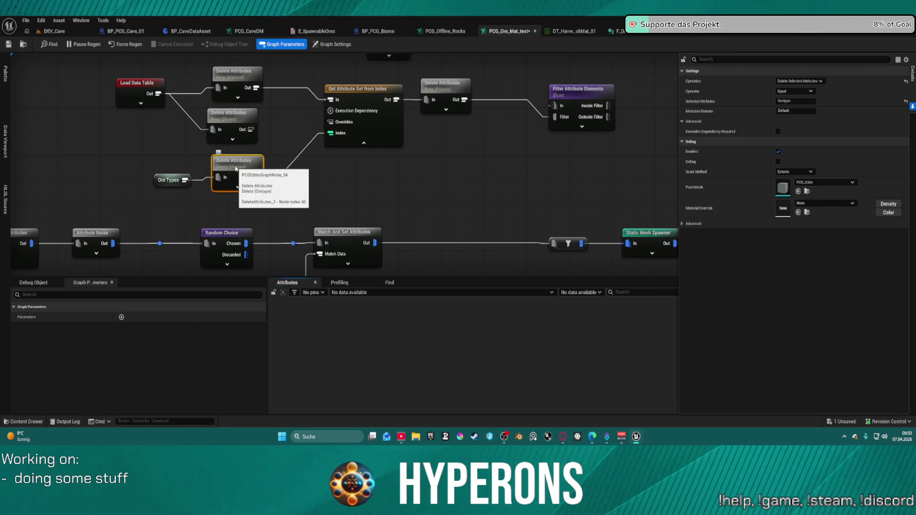
left_click(44, 32)
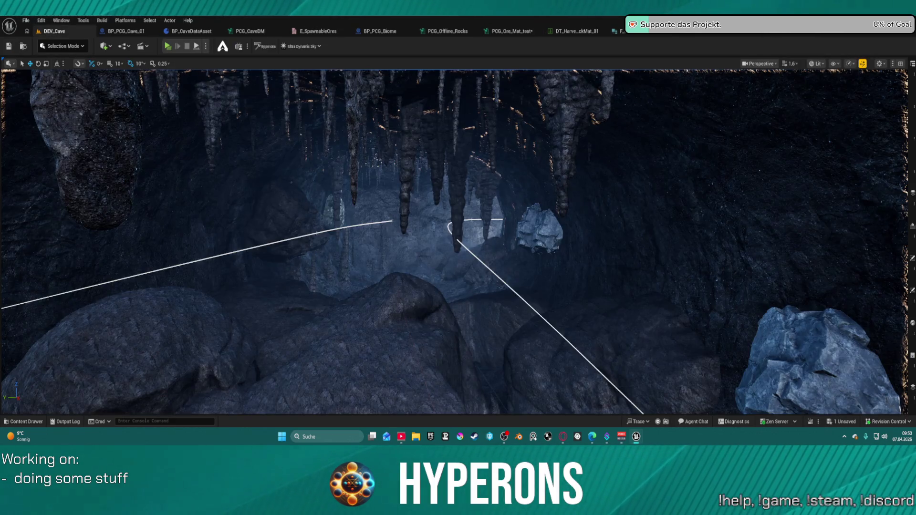
Open the DEV_Ores_Test level from Recent Levels.
left_click(26, 21)
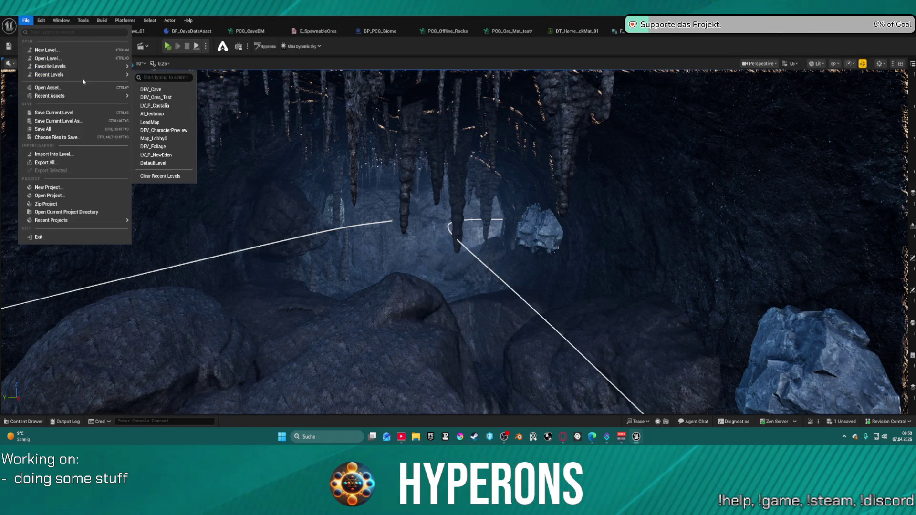
left_click(404, 134)
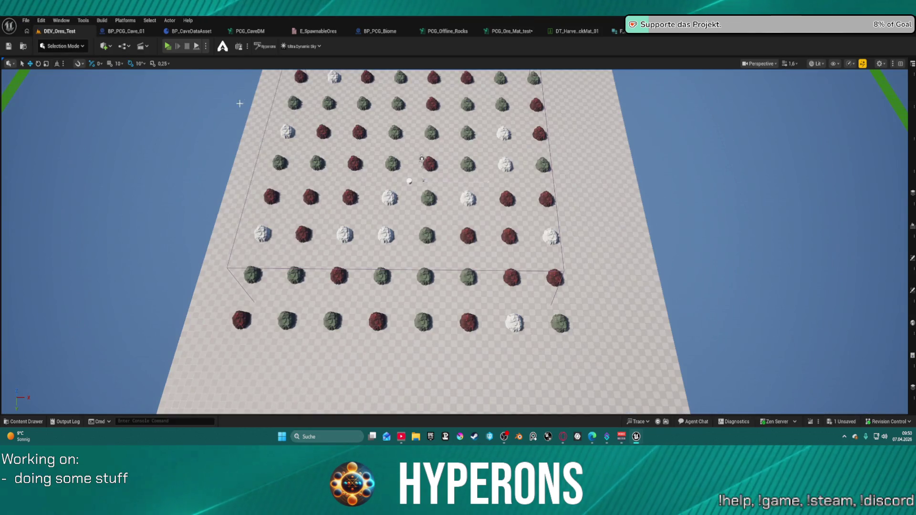
left_click(509, 31)
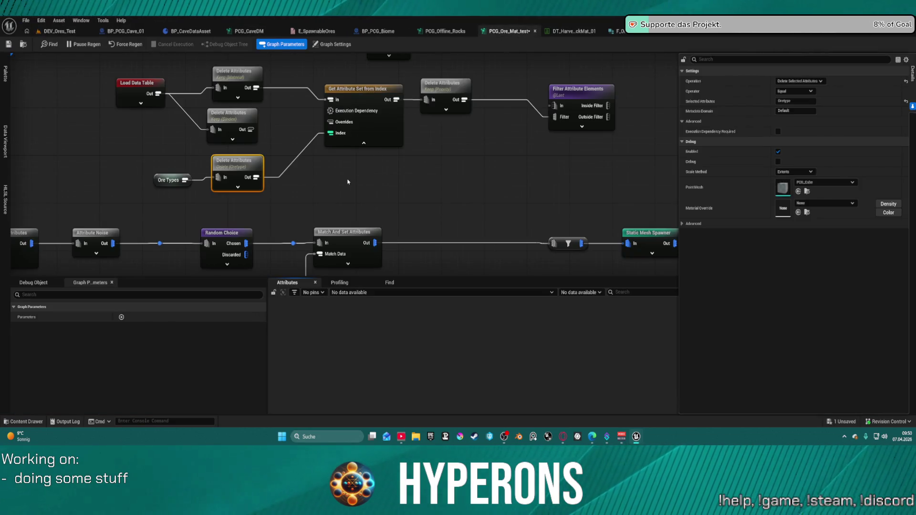
left_click(62, 32)
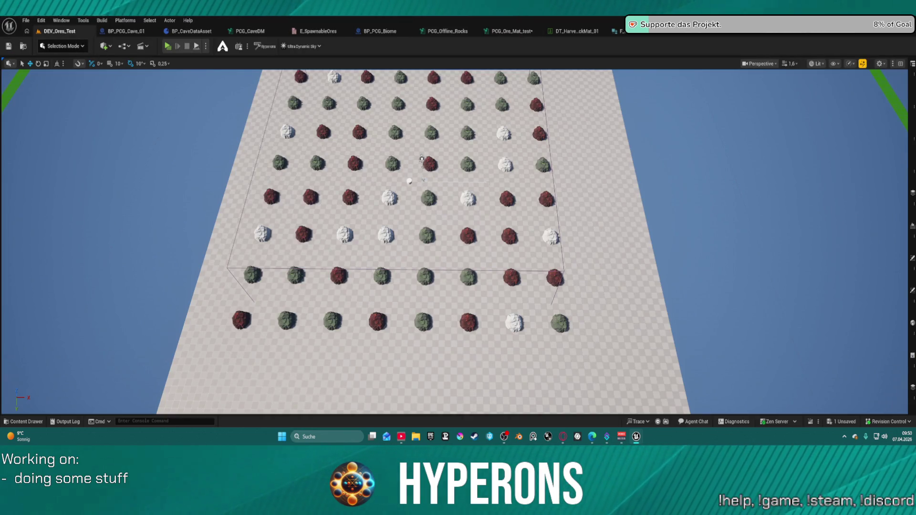
Nudge the actor to refresh the red, green and white ore rocks, then view the PCG_CaveDM graph.
mouse_move(428, 182)
left_mouse_down()
mouse_move(395, 181)
mouse_move(435, 182)
mouse_move(391, 190)
mouse_move(437, 171)
mouse_move(481, 170)
mouse_move(455, 229)
mouse_move(429, 229)
mouse_move(429, 181)
mouse_move(429, 224)
mouse_move(429, 191)
left_mouse_up()
left_click(409, 181)
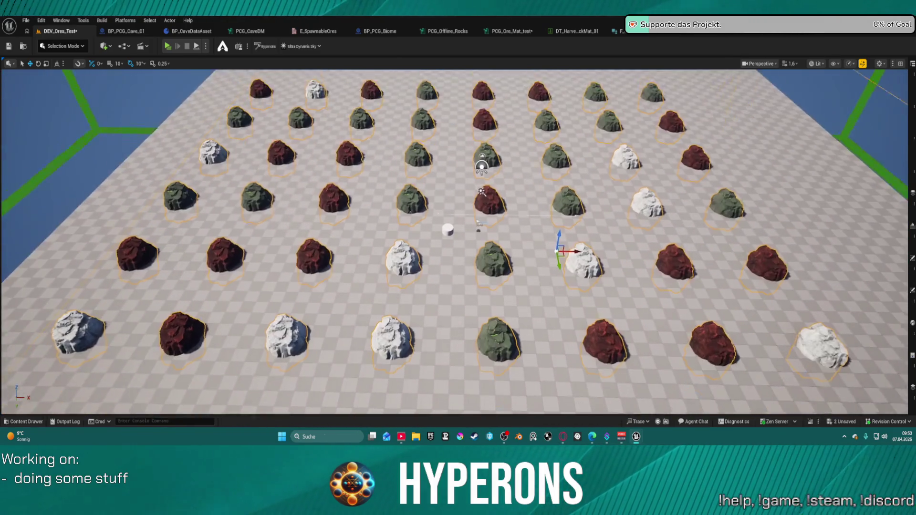
scroll(406, 69, "down", 5)
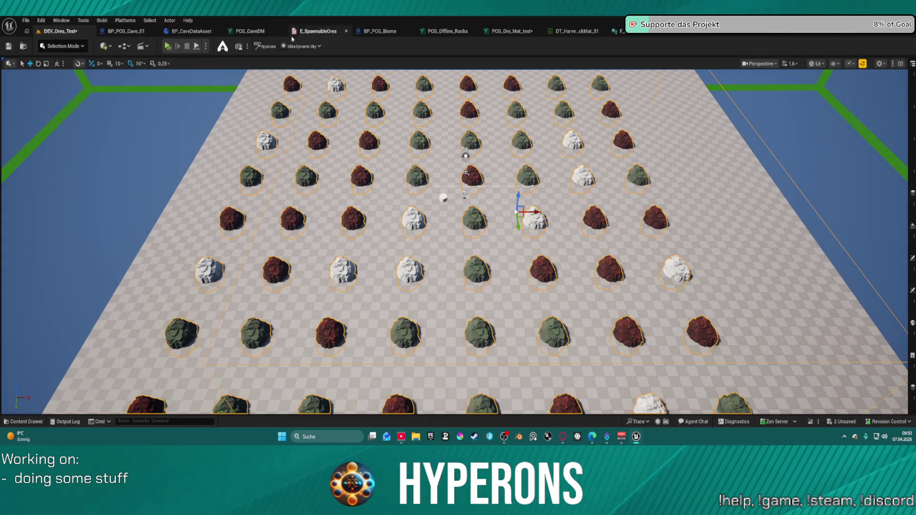
left_click(263, 33)
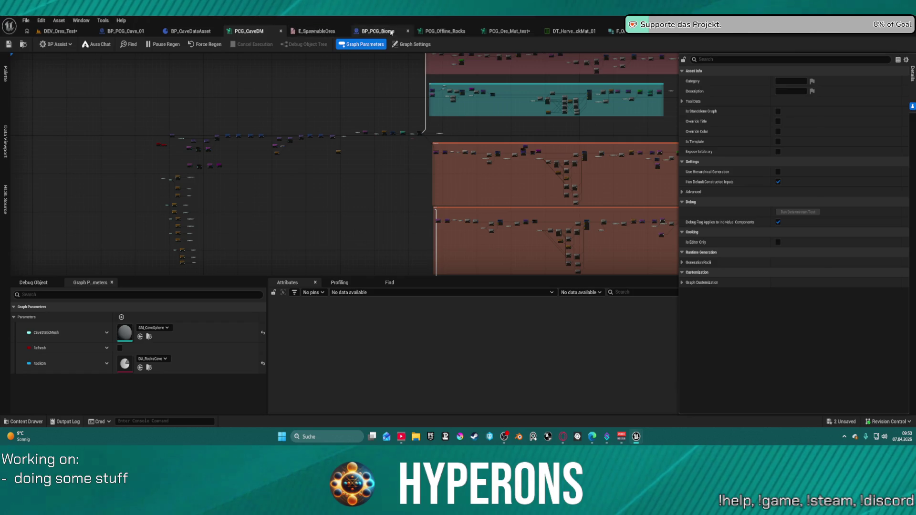
Paste a copy of Add Attribute, fed from Random Choice and outputting to the filter node.
left_click(490, 31)
mouse_move(376, 172)
left_mouse_down()
mouse_move(409, 78)
mouse_move(425, 140)
mouse_move(337, 149)
mouse_move(288, 142)
left_mouse_up()
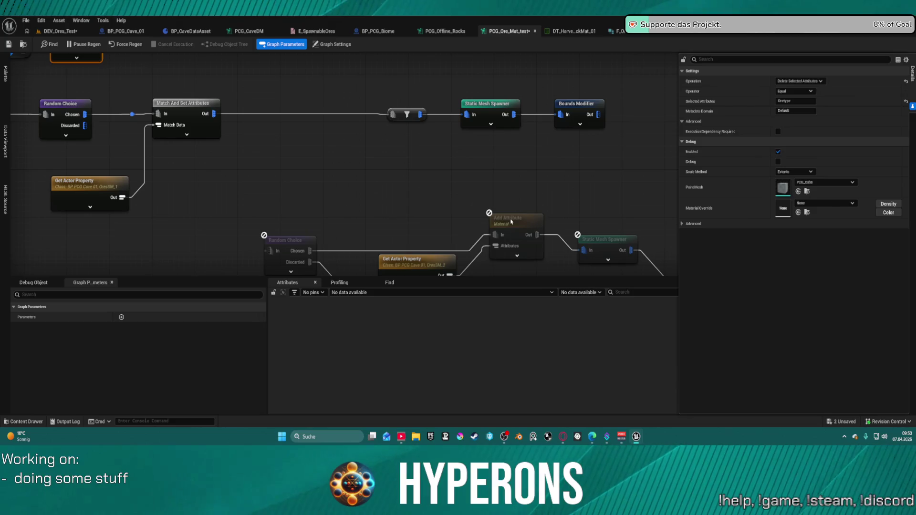
left_click(527, 246)
left_click(227, 164)
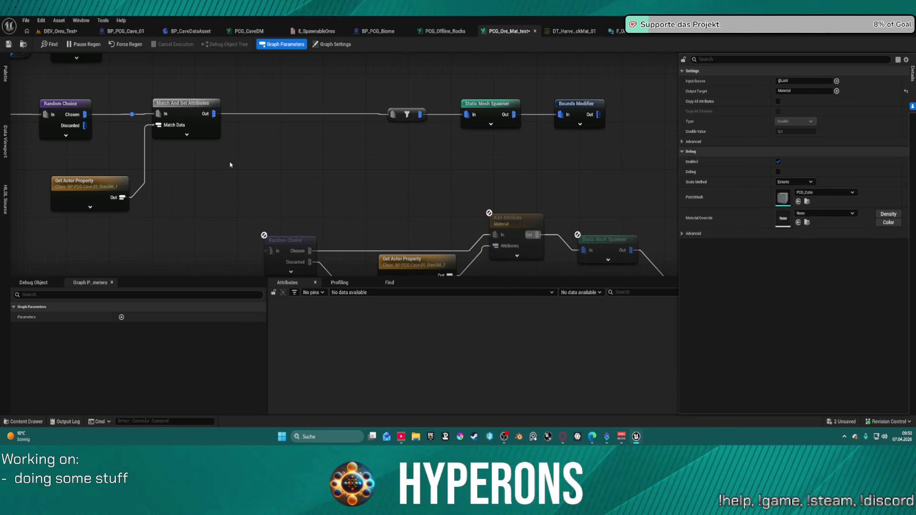
key("ctrl+v")
left_click_drag(243, 172, 251, 105)
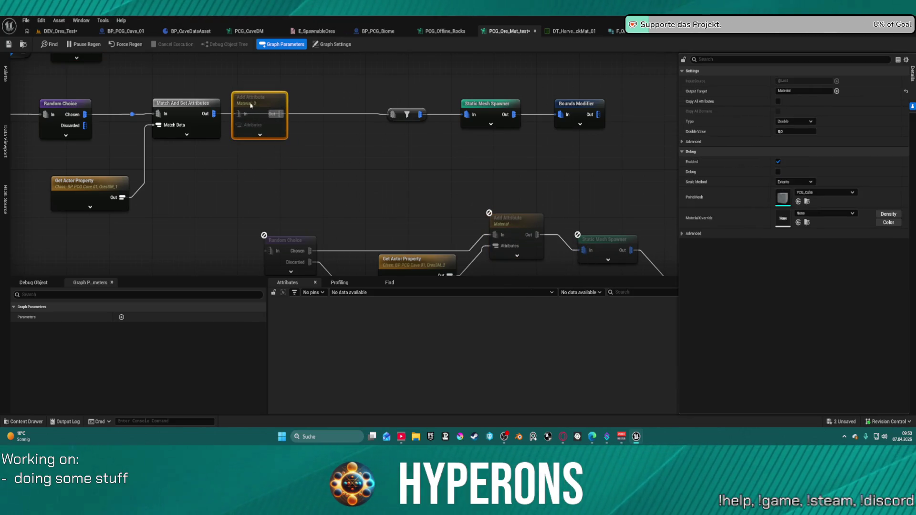
left_click(131, 114)
left_click_drag(133, 114, 392, 115)
left_click_drag(182, 102, 176, 144)
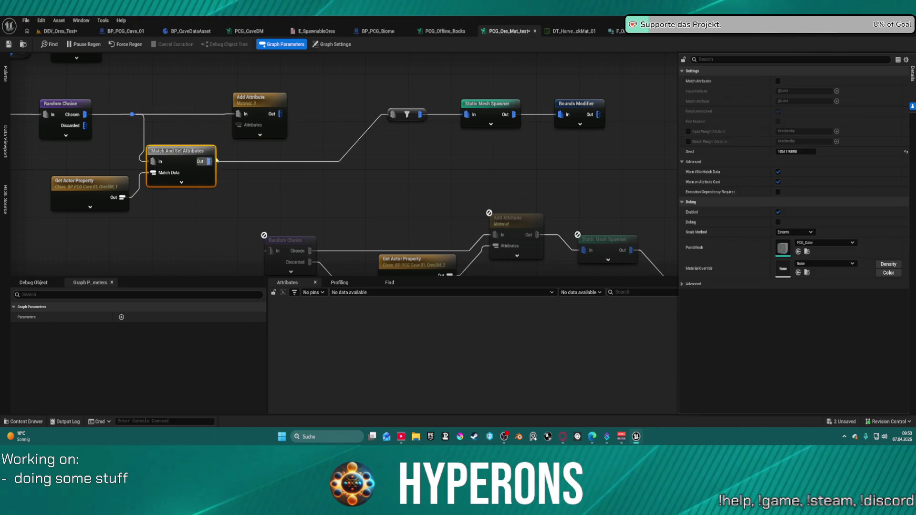
double_click(144, 126)
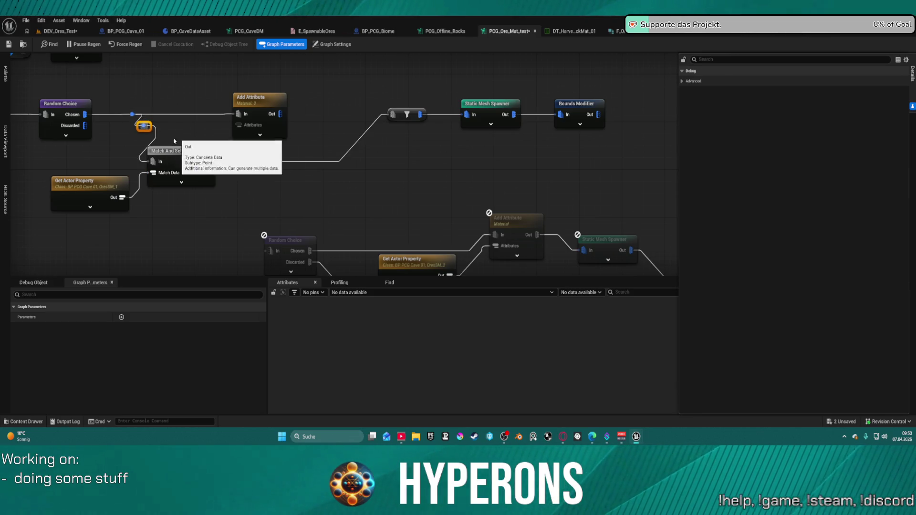
key("ctrl+z")
left_click_drag(281, 114, 397, 118)
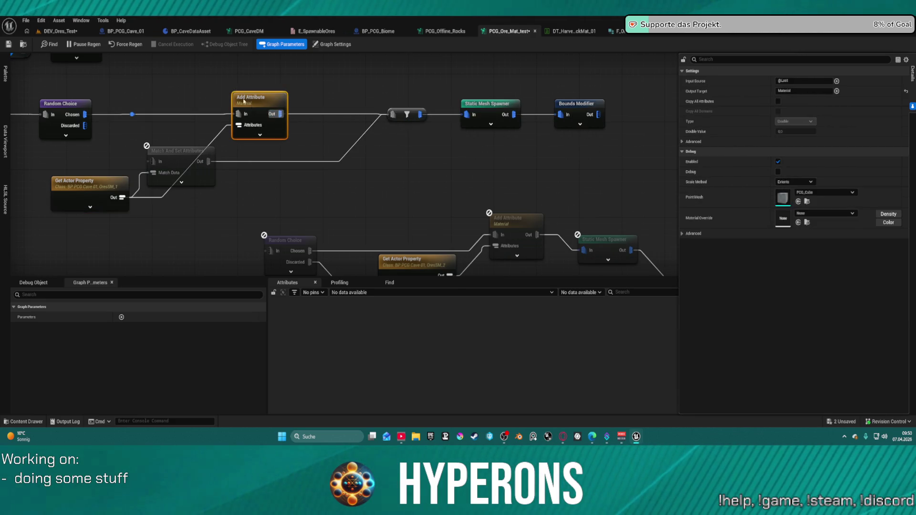
Orbit around the DEV_Ores_Test rock grid to check the ore materials.
left_click(73, 32)
scroll(457, 239, "down", 5)
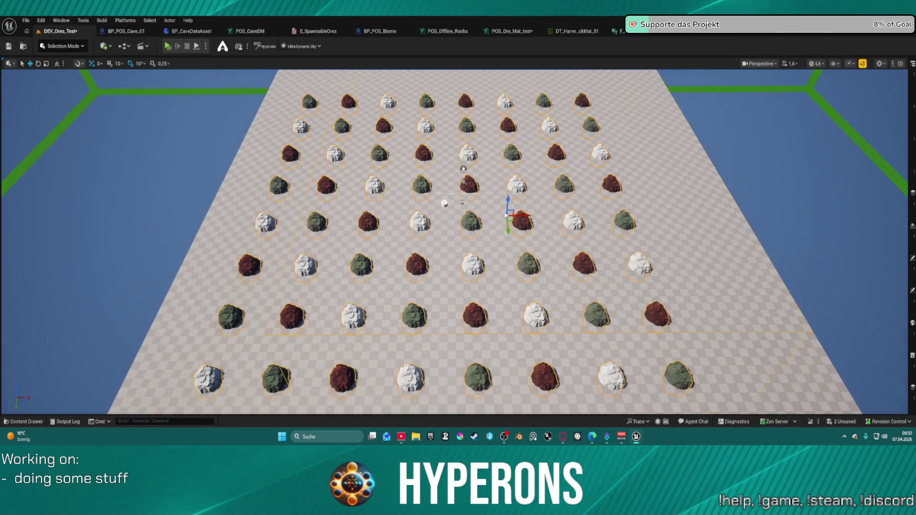
left_click_drag(458, 238, 310, 249)
left_click_drag(351, 154, 352, 153)
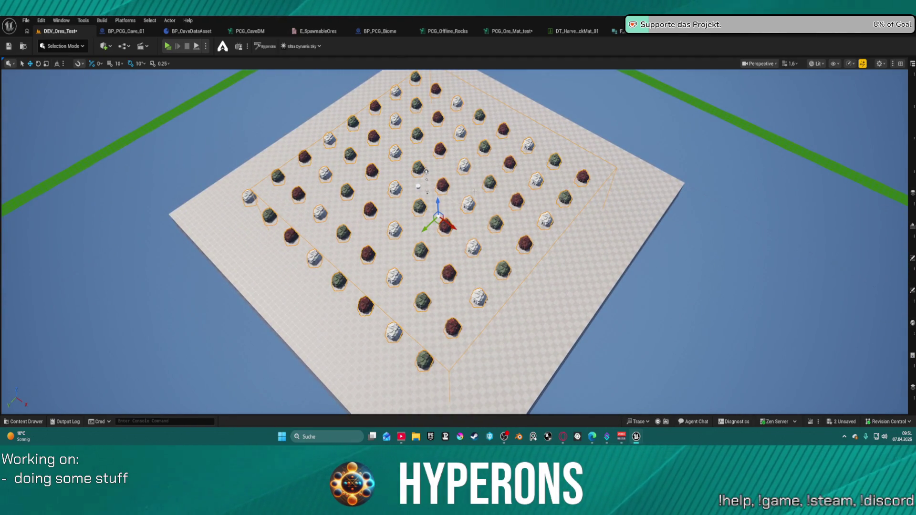
Delete the Add Attribute node and move Match And Set Attributes into line with the chain.
left_click(449, 32)
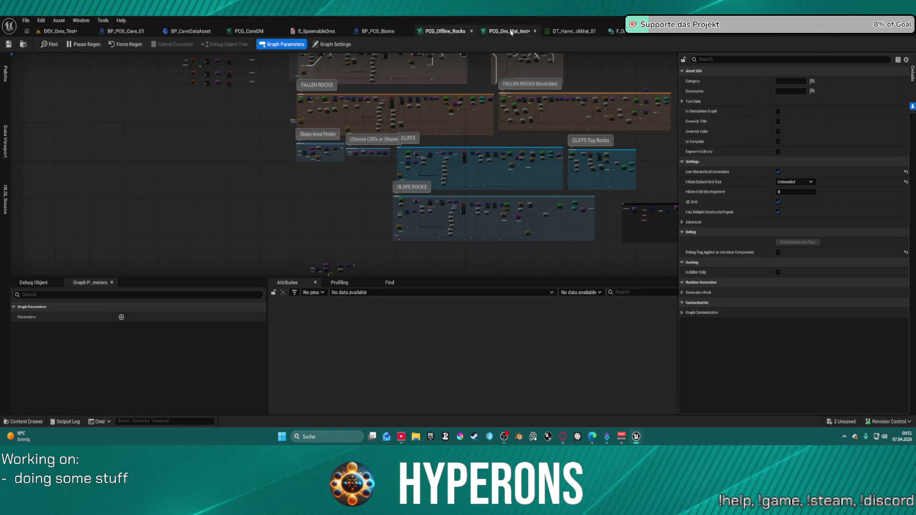
left_click(511, 31)
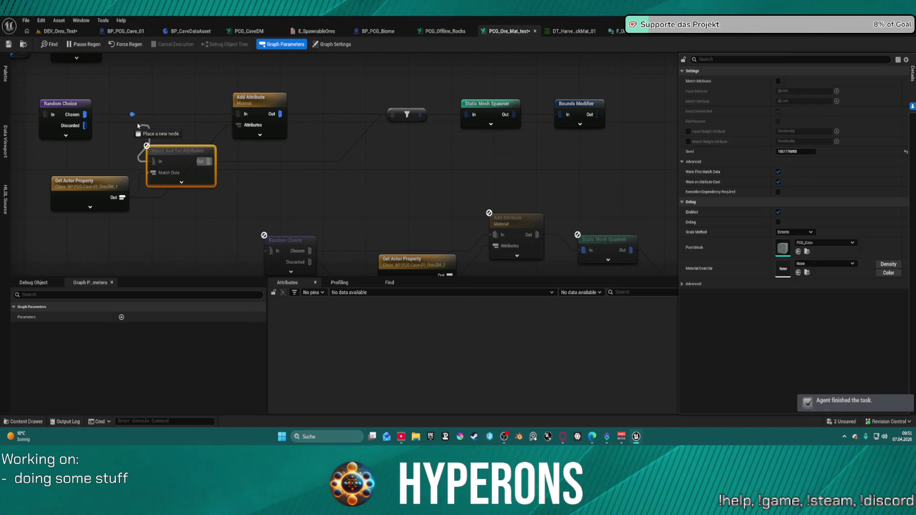
left_click(261, 99)
key("Delete")
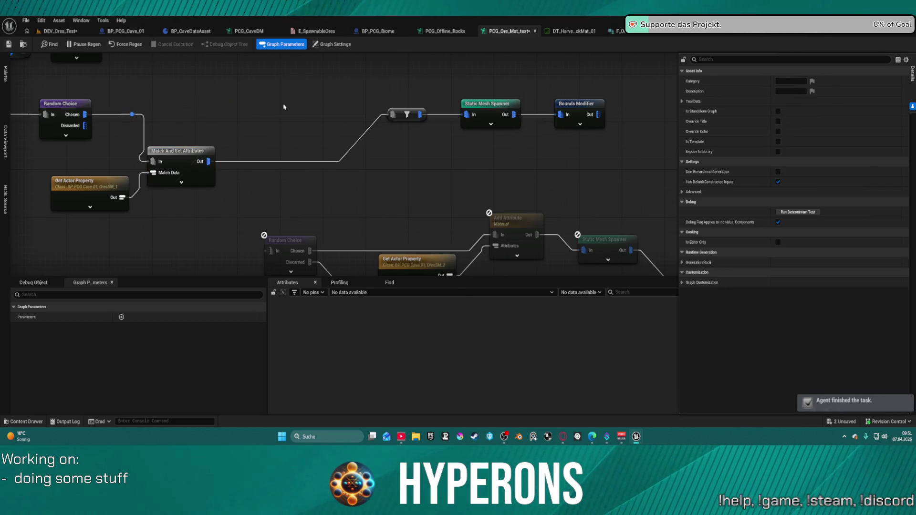
left_click_drag(182, 148, 235, 94)
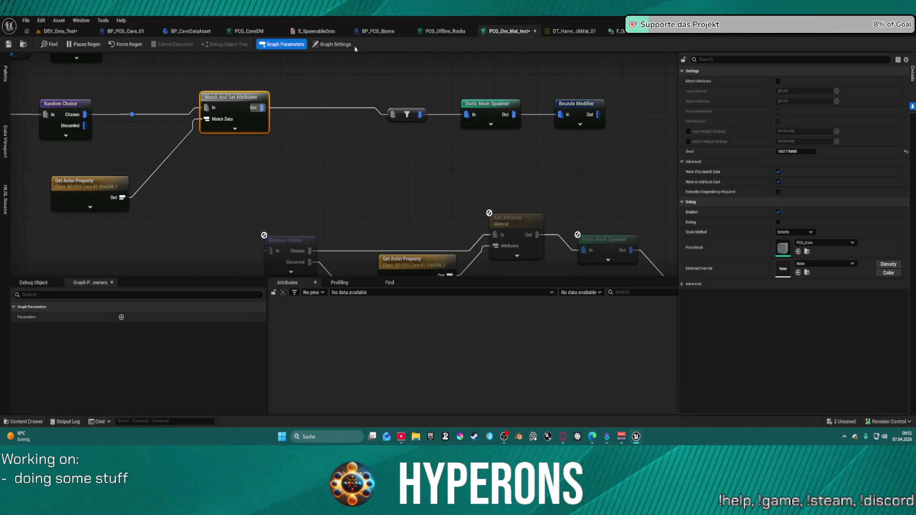
Add a Create Constant node below Get Attribute Set from Index and expand its pins.
mouse_move(372, 57)
left_mouse_down()
mouse_move(415, 87)
mouse_move(411, 119)
mouse_move(380, 149)
mouse_move(380, 131)
left_mouse_up()
right_click(380, 218)
type("creat")
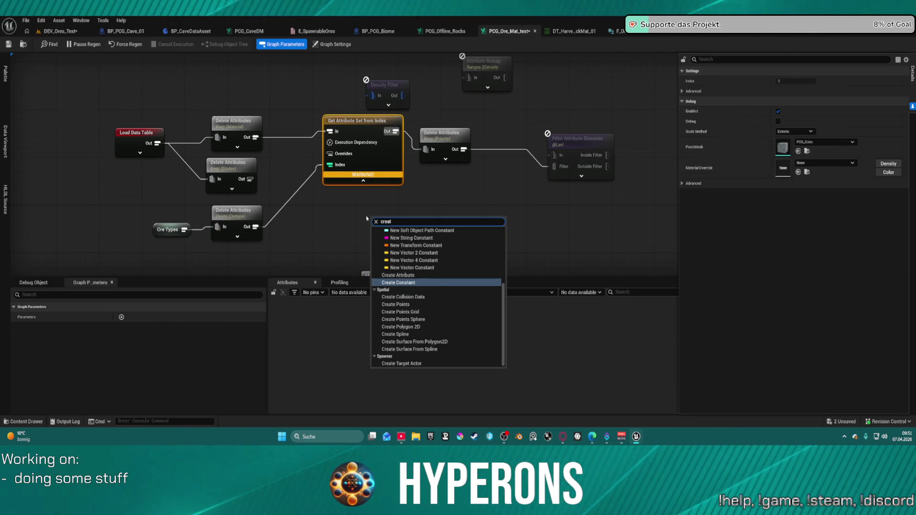
key("Return")
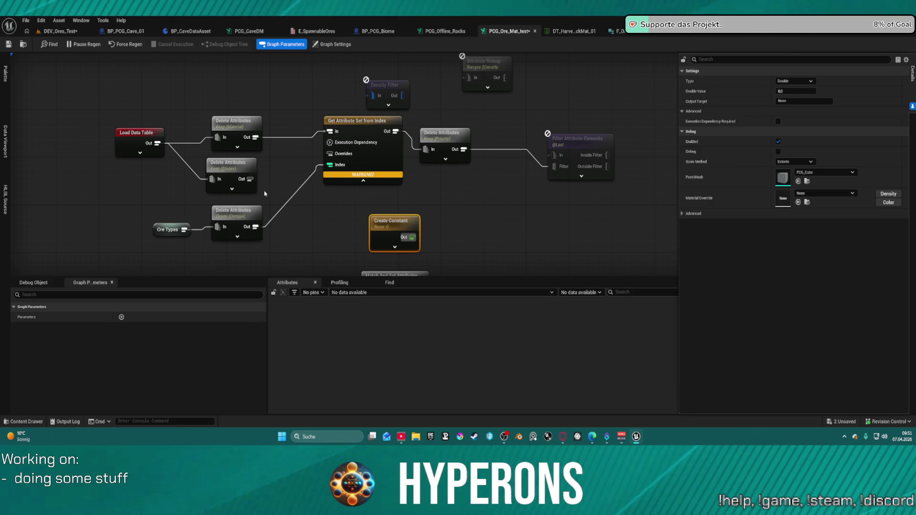
left_click(394, 246)
left_click_drag(398, 235, 389, 214)
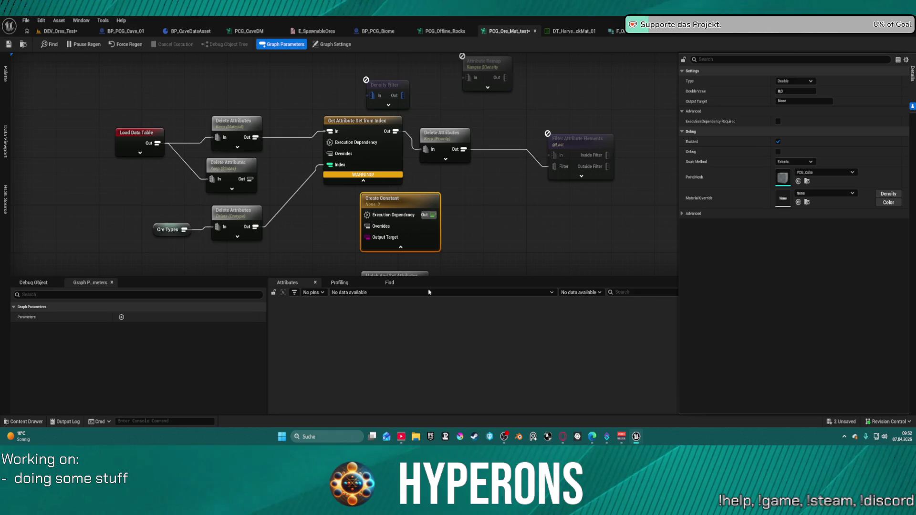
Replace it with a Create Attribute node found via 'crea att' and collapse its extra pins.
key("Delete")
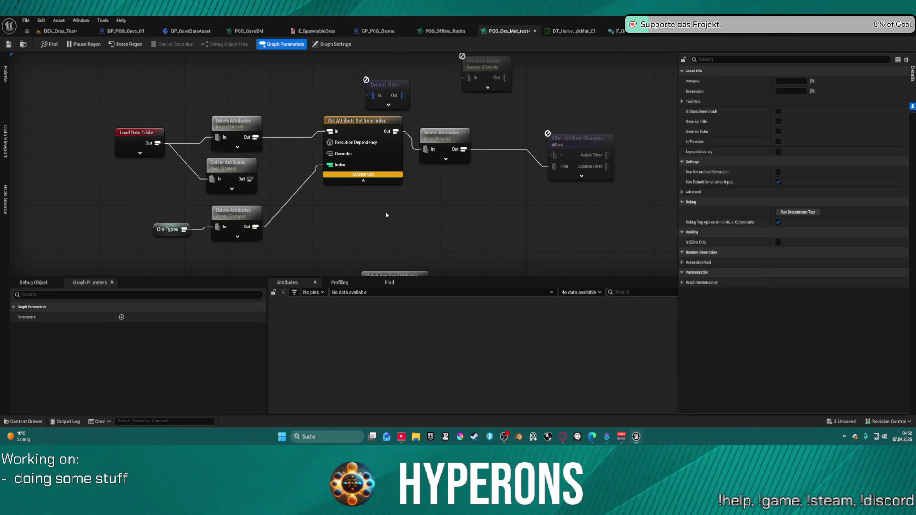
right_click(386, 215)
type("crea att")
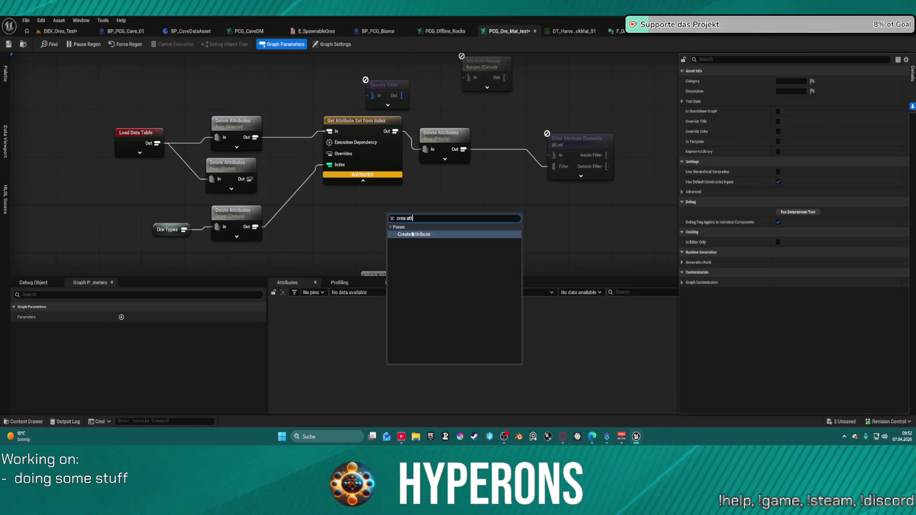
left_click(412, 234)
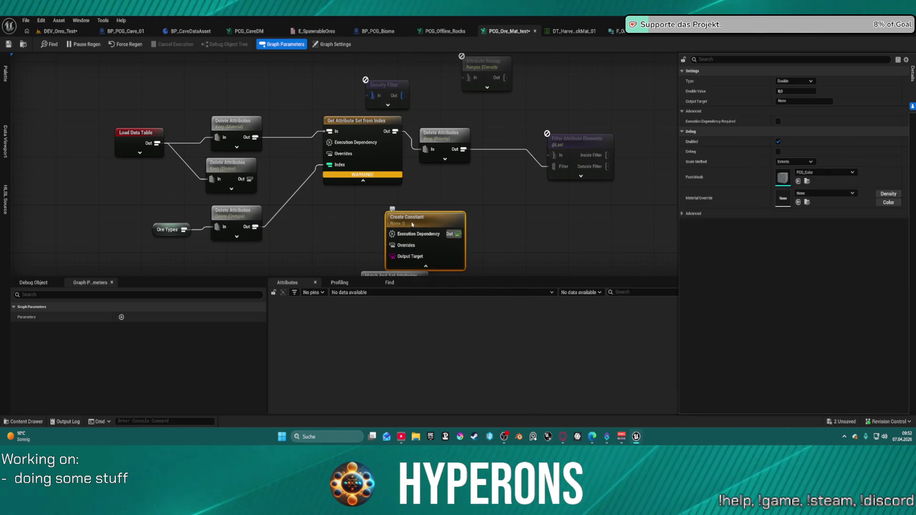
left_click_drag(413, 224, 411, 206)
left_click(421, 247)
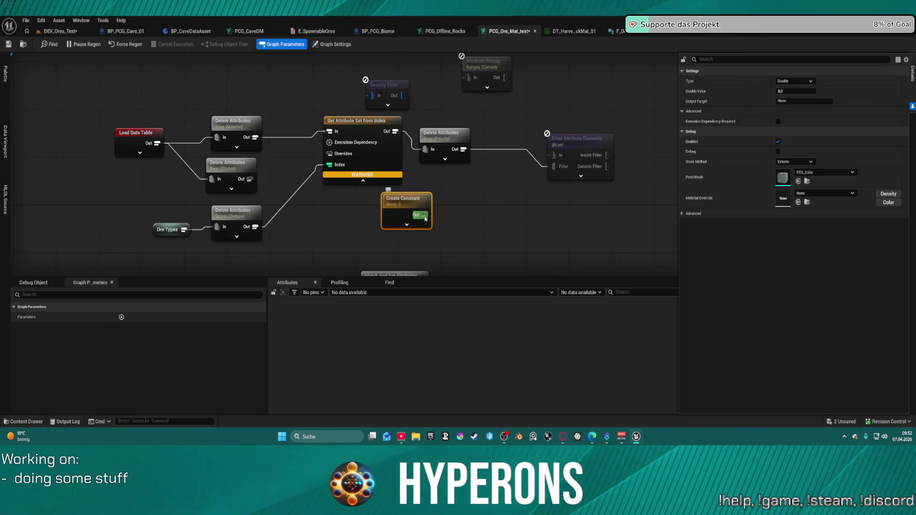
Set the constant's type to Integer 32 and wire its Out pin into the Index input.
left_click(794, 81)
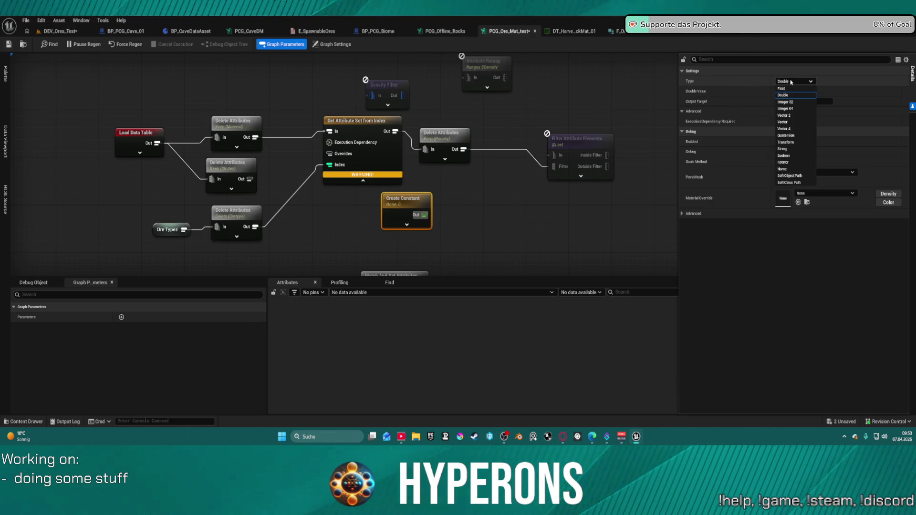
left_click(796, 108)
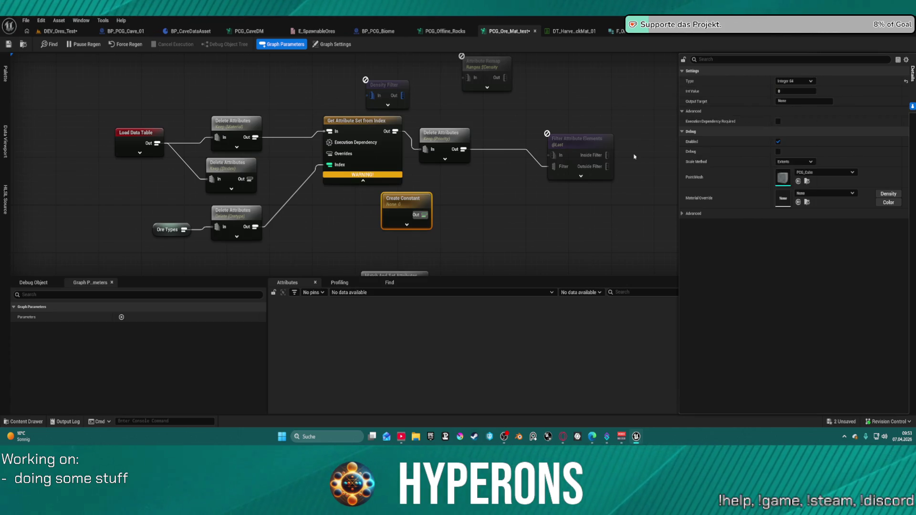
left_click(798, 82)
left_click(784, 102)
mouse_move(423, 214)
left_mouse_down()
mouse_move(328, 166)
mouse_move(389, 224)
mouse_move(330, 212)
left_mouse_up()
left_click(330, 213)
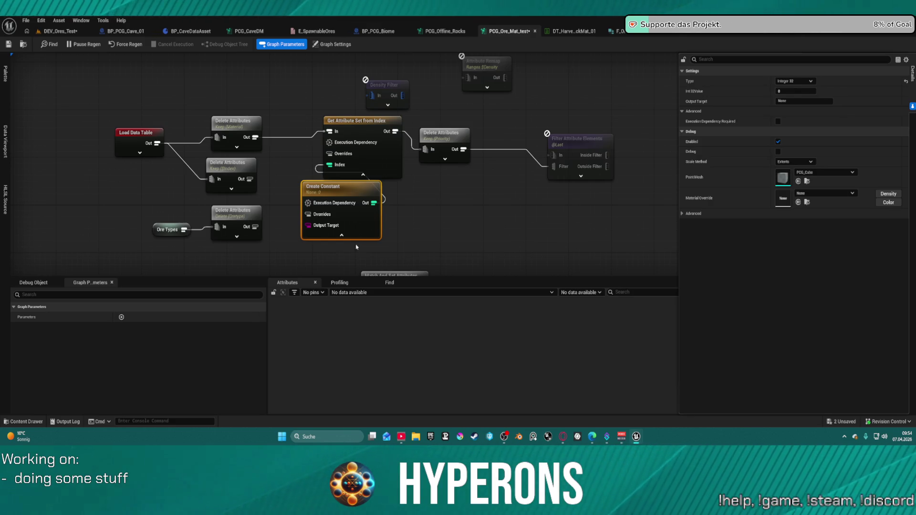
Wire the $Index attributes into the constant's Overrides and read Get Attribute Set from Index's full Material path.
mouse_move(309, 214)
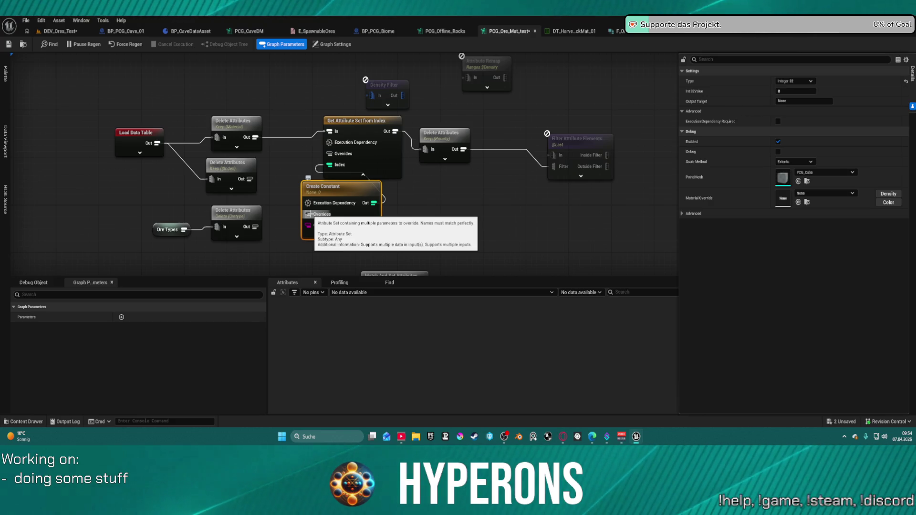
mouse_move(309, 213)
left_mouse_down()
mouse_move(272, 204)
mouse_move(249, 179)
left_mouse_up()
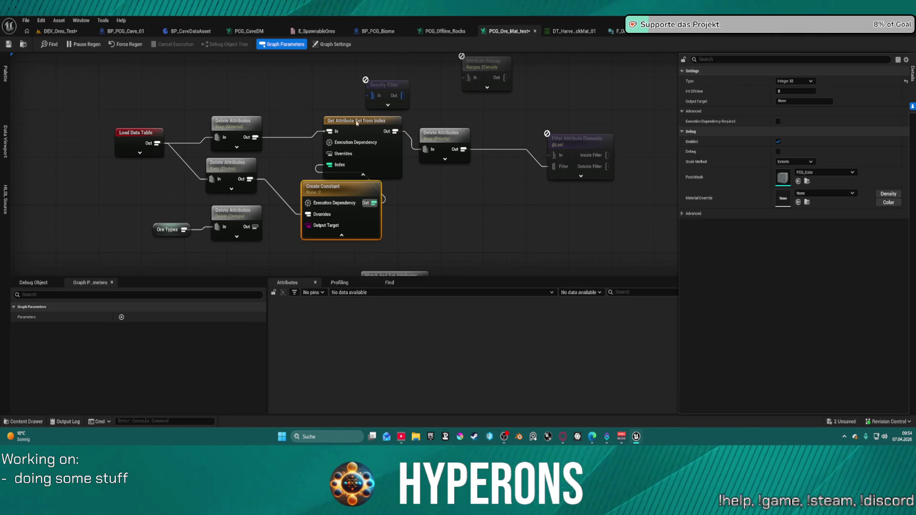
left_click(450, 134)
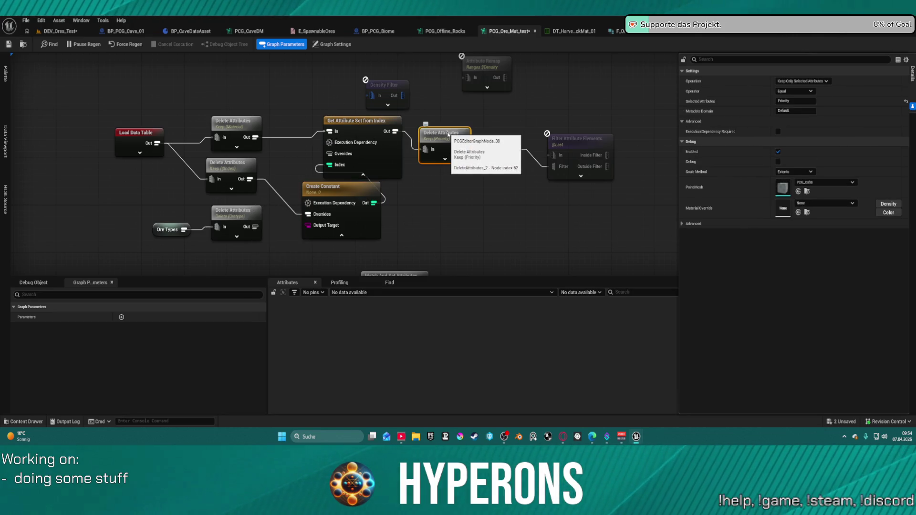
left_click(384, 125)
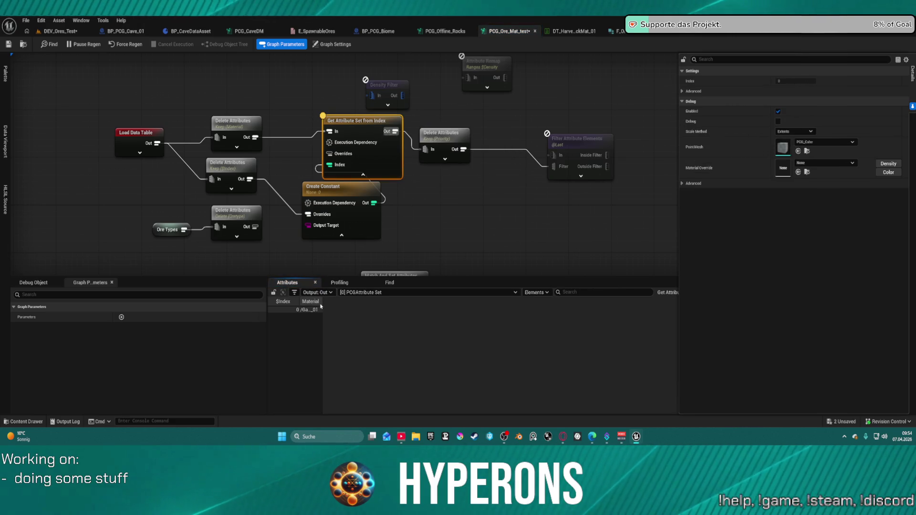
left_click_drag(320, 301, 568, 302)
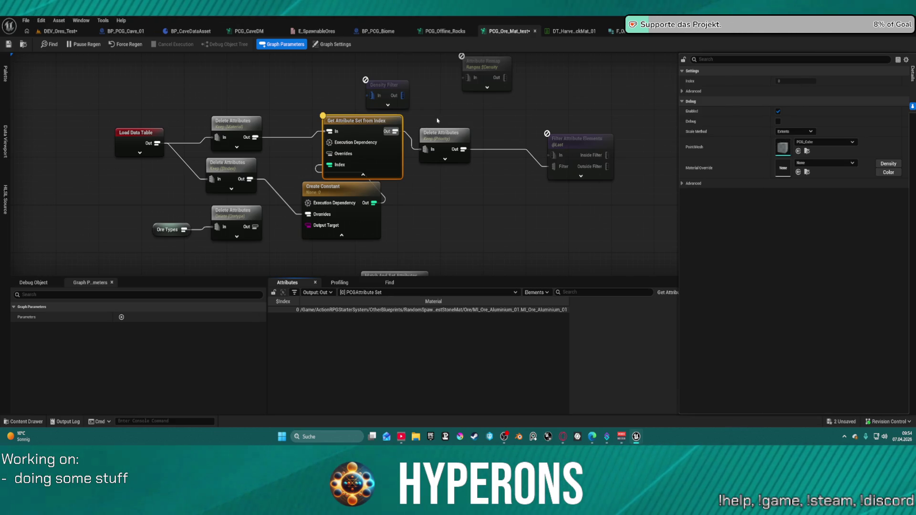
Spread Get Attribute Set from Index and Delete Attributes apart, then break the $Index-to-Overrides link.
mouse_move(362, 128)
left_mouse_down()
mouse_move(453, 165)
mouse_move(399, 146)
left_mouse_up()
left_click_drag(447, 137, 512, 131)
left_click_drag(392, 170, 409, 165)
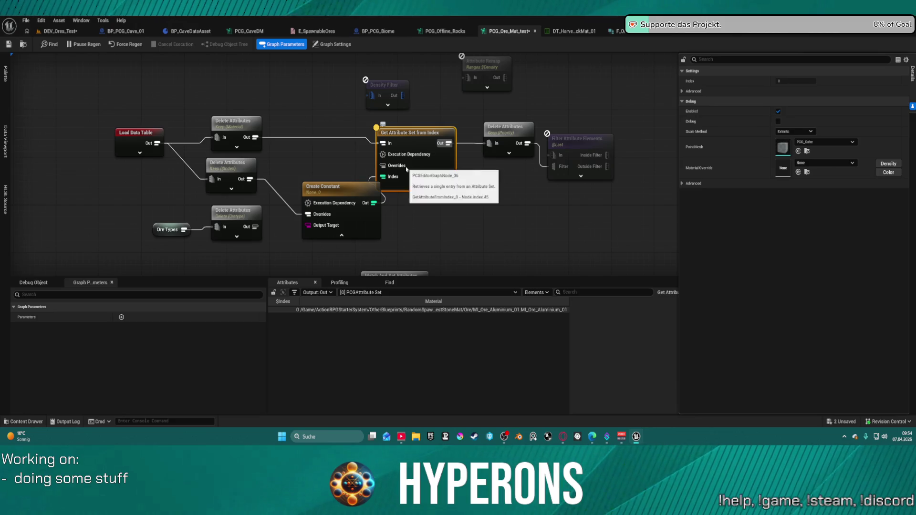
left_click(338, 195)
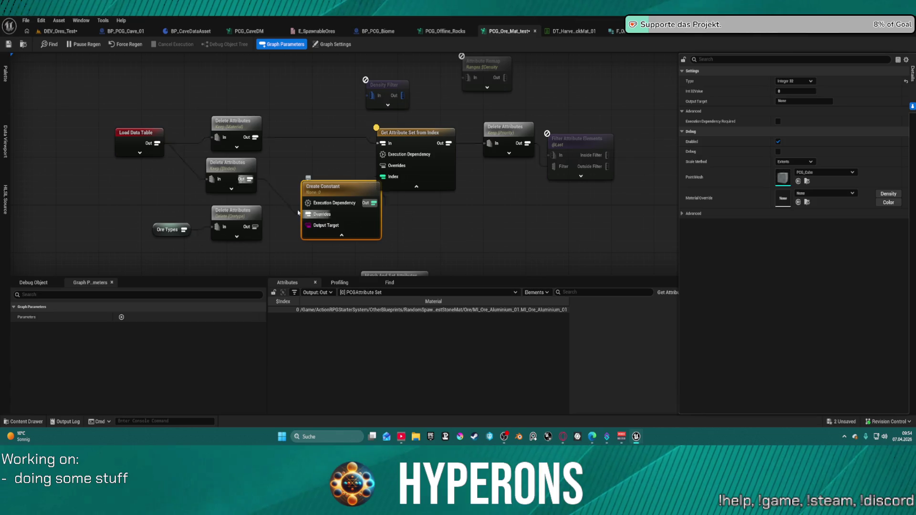
left_click(269, 187, "alt")
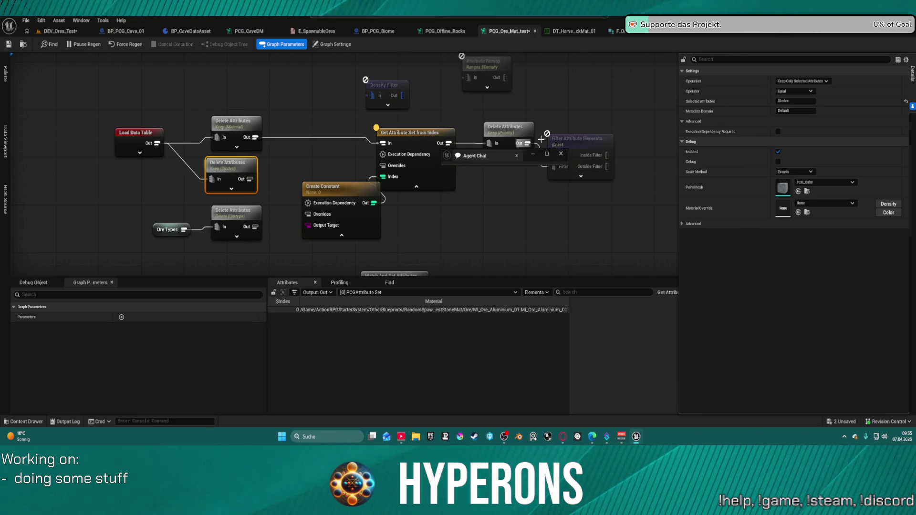
key("alt+Tab")
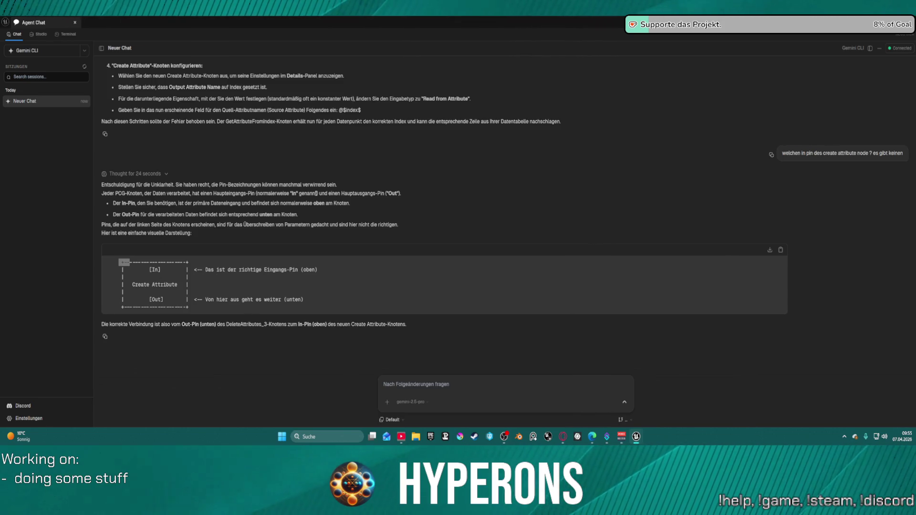
left_click_drag(131, 204, 224, 205)
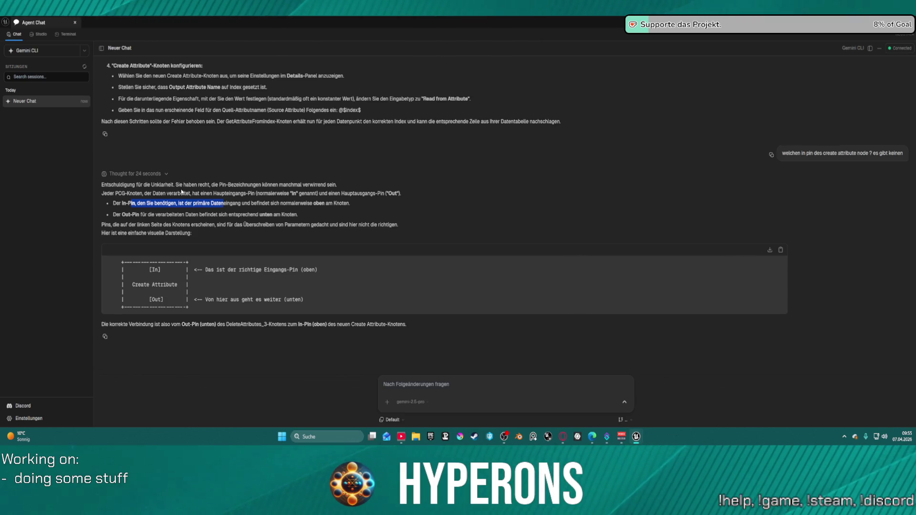
key("alt+Tab")
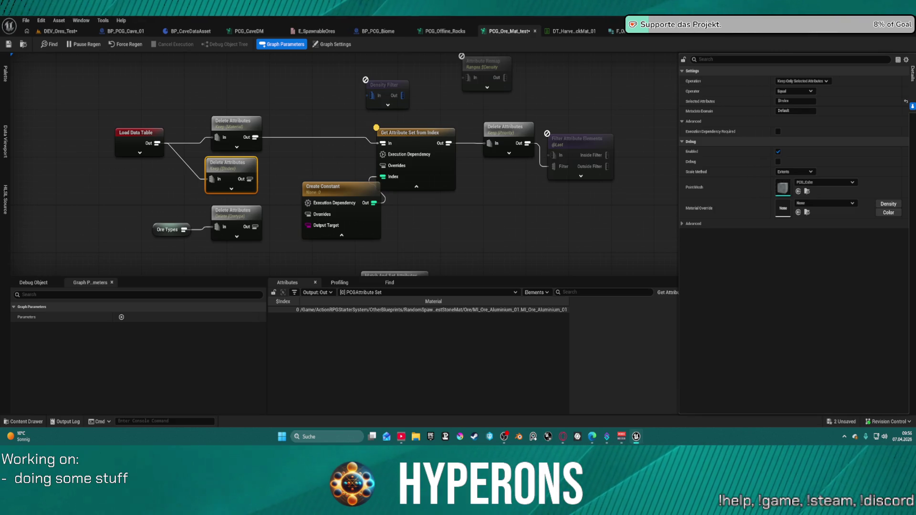
Reposition Create Constant, Get Attribute Set from Index, Delete Attributes (Priority) and Filter Attribute Elements nodes.
mouse_move(335, 198)
left_mouse_down()
mouse_move(329, 174)
mouse_move(313, 192)
left_mouse_up()
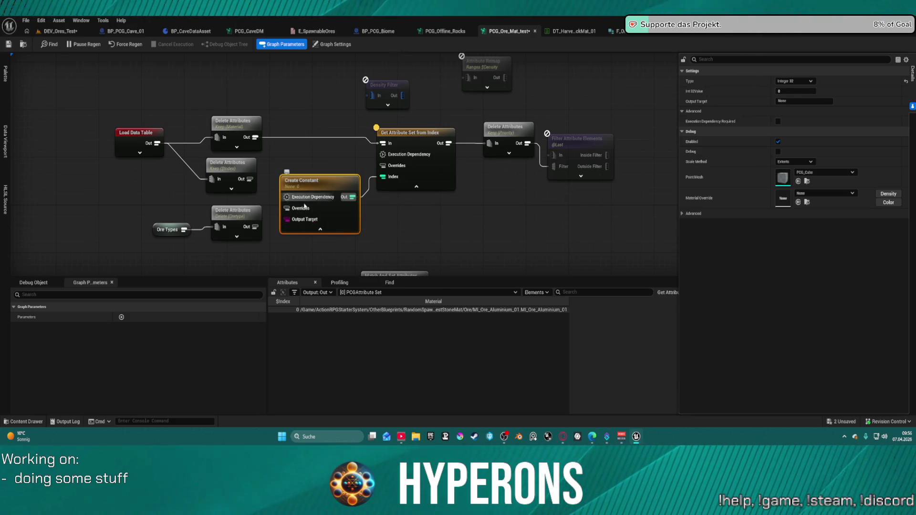
mouse_move(439, 162)
left_mouse_down()
mouse_move(422, 156)
mouse_move(431, 154)
left_mouse_up()
left_click_drag(492, 133, 493, 127)
left_click_drag(570, 145, 576, 115)
left_click_drag(420, 147, 426, 144)
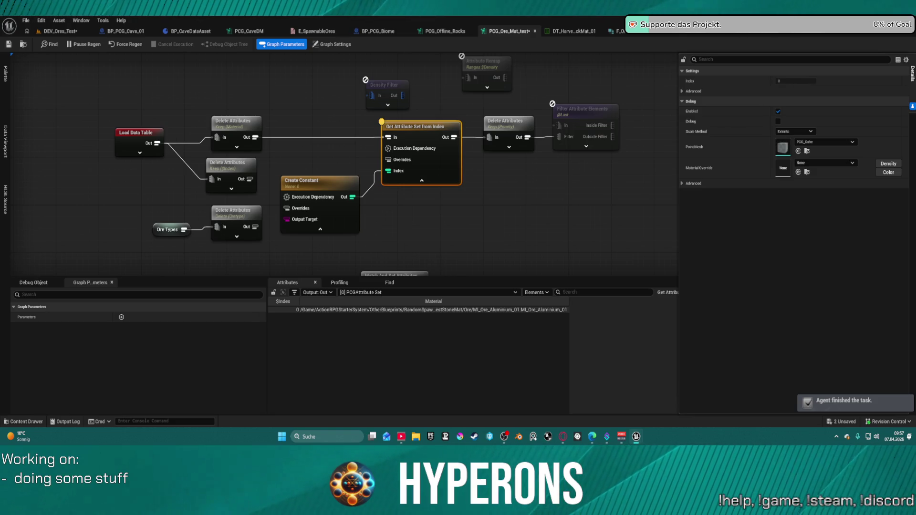
Add two more Create Constant nodes to the graph.
right_click(411, 199)
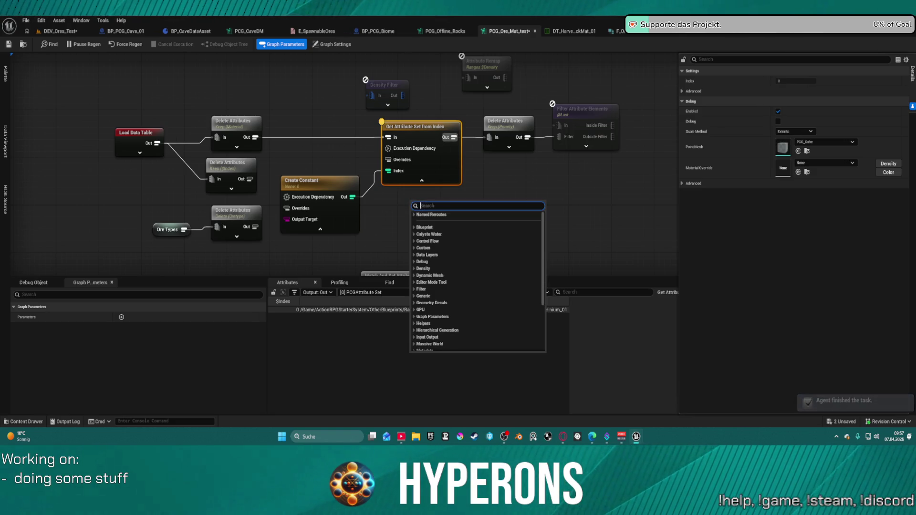
type("crea")
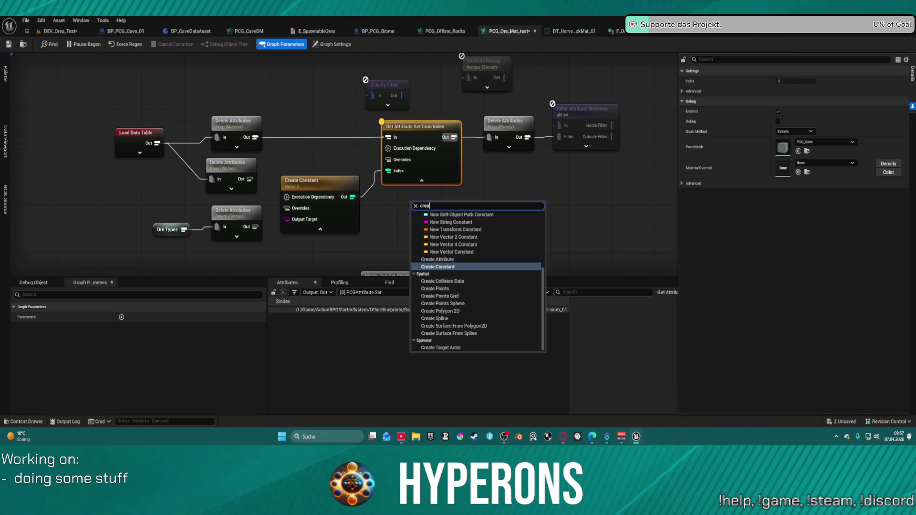
key("Return")
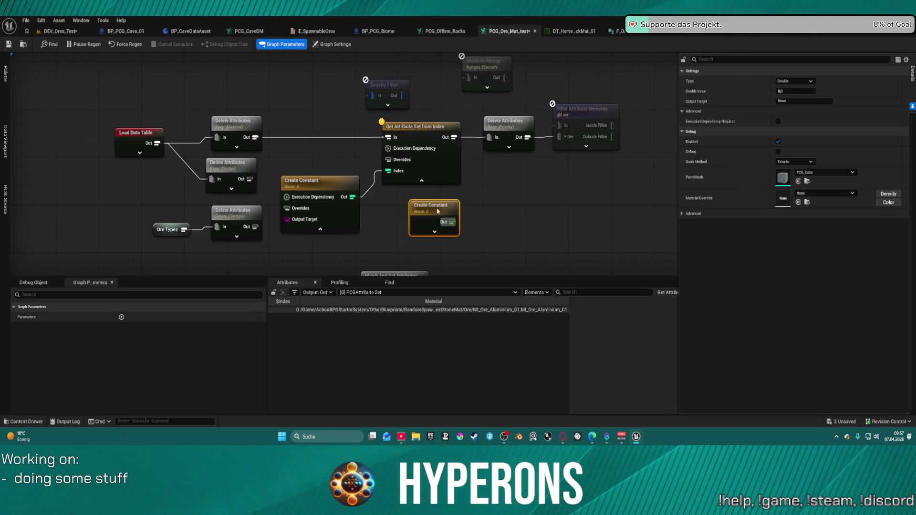
left_click(497, 206)
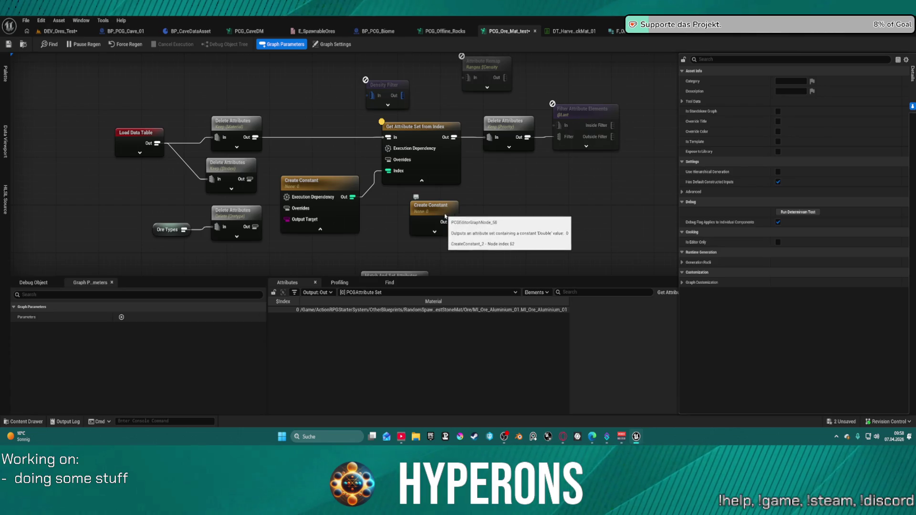
left_click(448, 218)
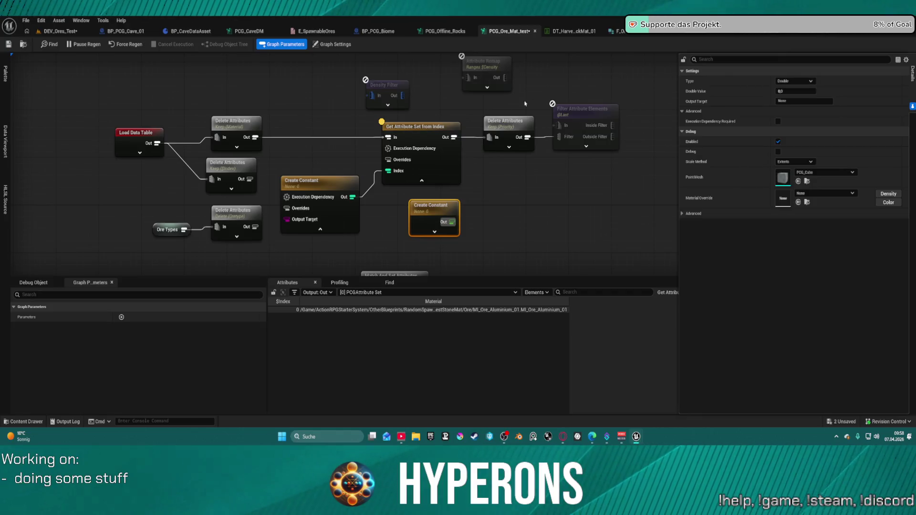
right_click(493, 193)
type("crea")
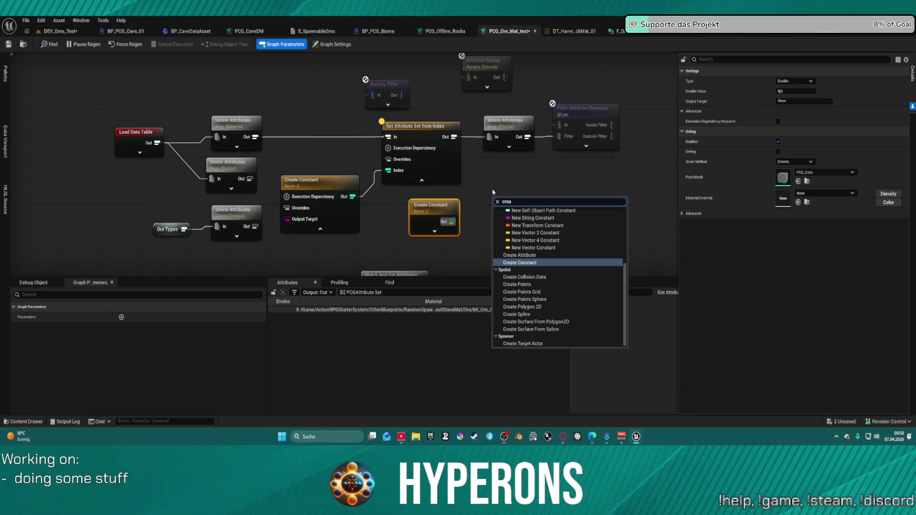
left_click(529, 262)
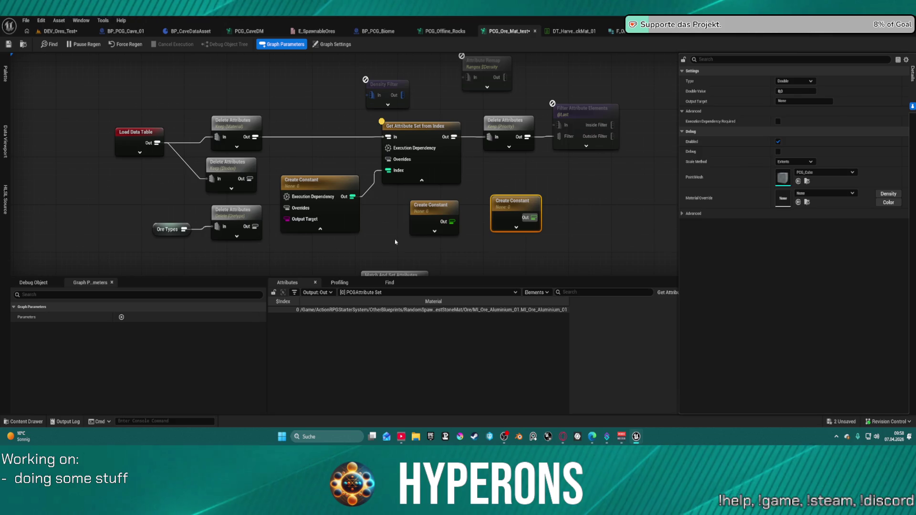
Add a Create Attribute node to the graph.
right_click(396, 245)
type("creat")
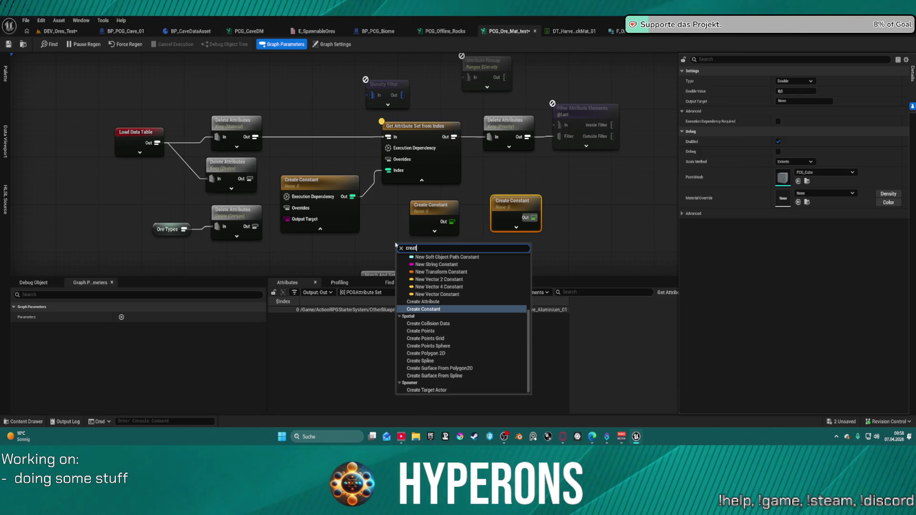
type("e at")
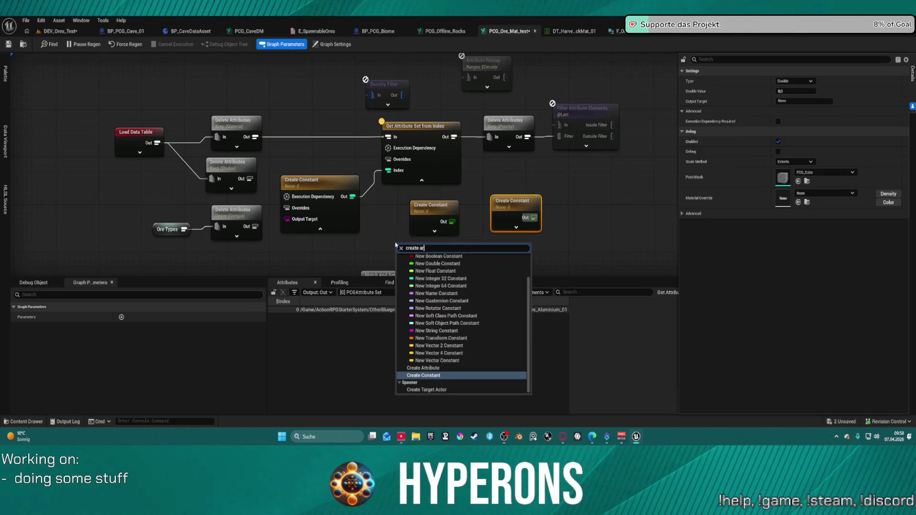
key("Up")
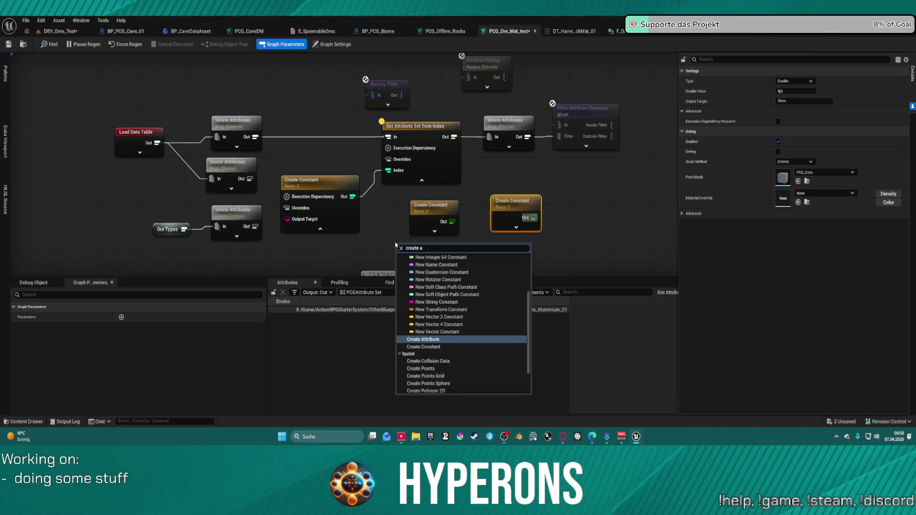
type("tr")
key("Return")
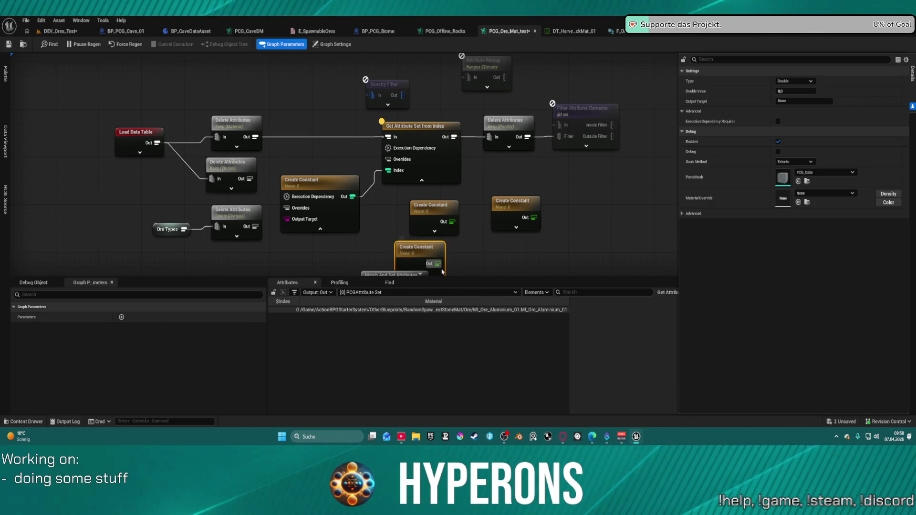
Delete every Create Constant node, leaving Get Attribute Set from Index's Index unwired.
mouse_move(420, 265)
left_mouse_down()
mouse_move(331, 136)
mouse_move(310, 126)
left_mouse_up()
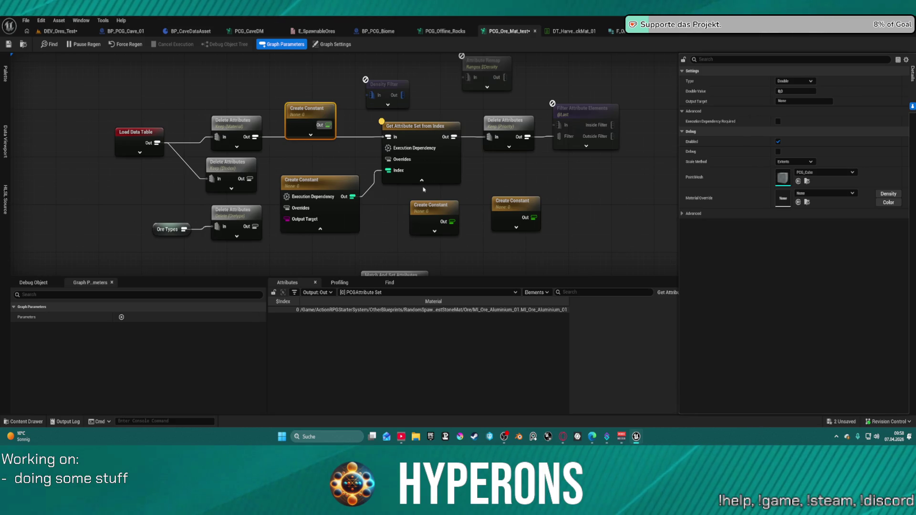
left_click_drag(292, 80, 317, 209)
key("Delete")
left_click(434, 215)
key("Delete")
left_click(512, 217)
key("Delete")
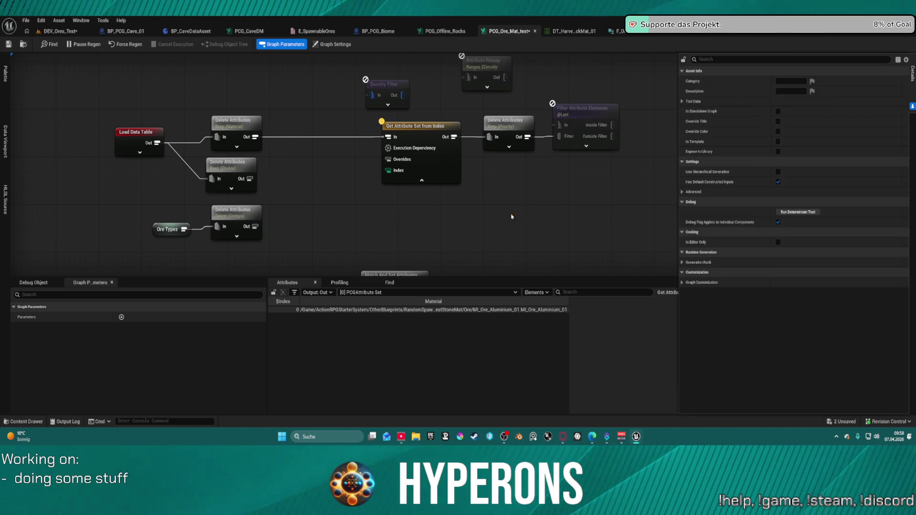
key("Home")
Nudge the Delete Attributes (Keep $Index) node slightly right.
scroll(380, 181, "up", 2)
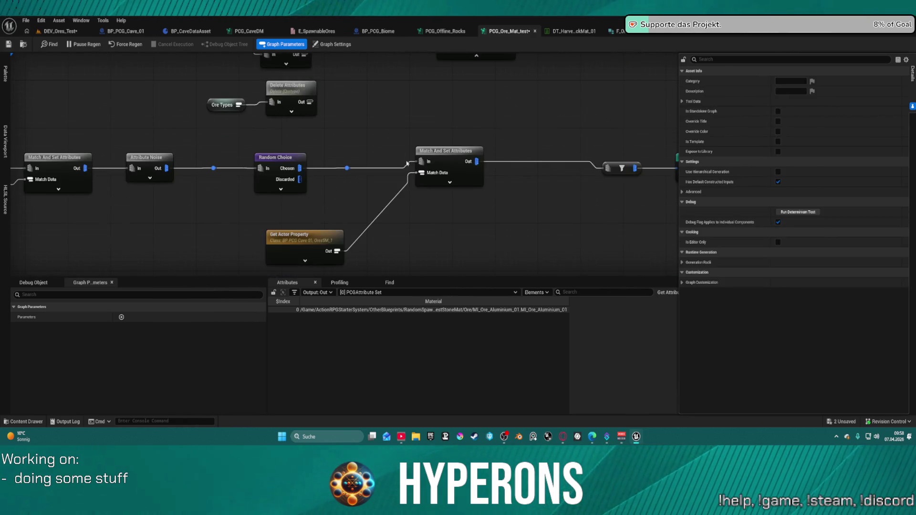
scroll(424, 242, "down", 2)
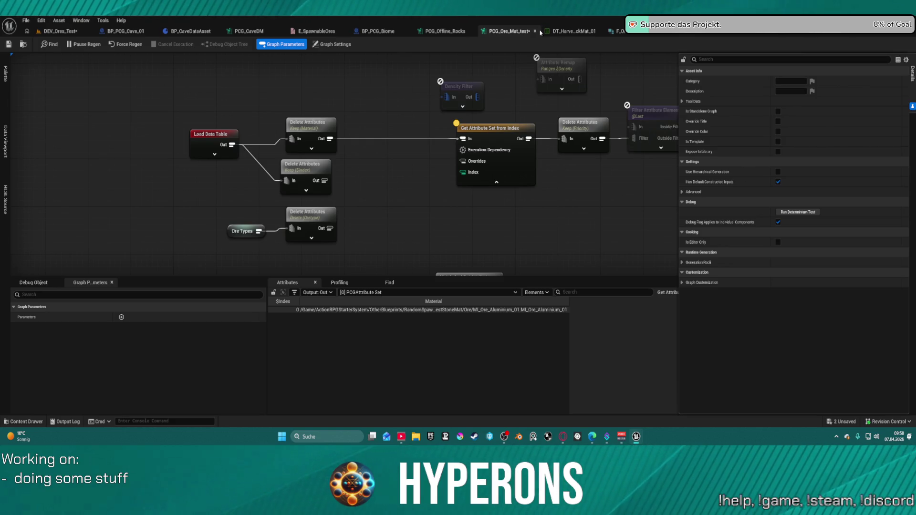
left_click(299, 192)
left_click_drag(308, 166, 312, 172)
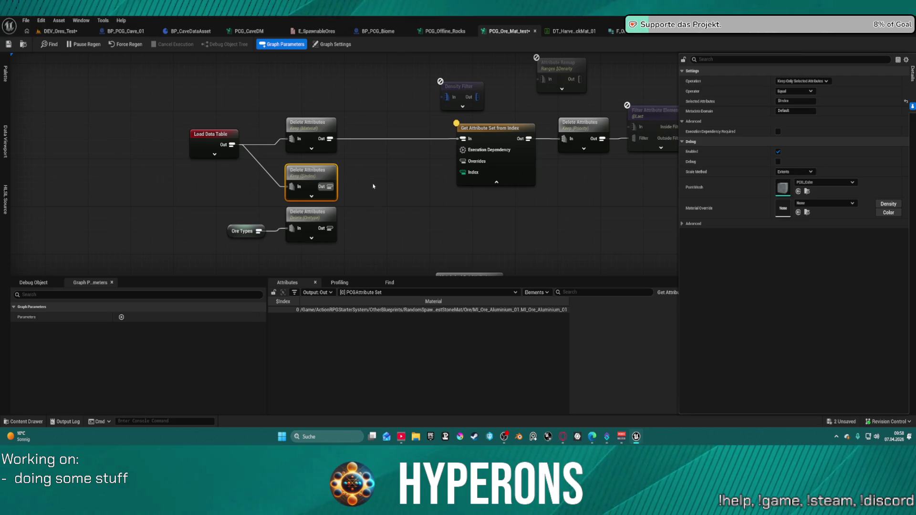
Delete the disabled Density Filter and Attribute Remap nodes and move Keep $Index up beside the others.
mouse_move(484, 185)
left_mouse_down()
mouse_move(227, 198)
mouse_move(373, 189)
left_mouse_up()
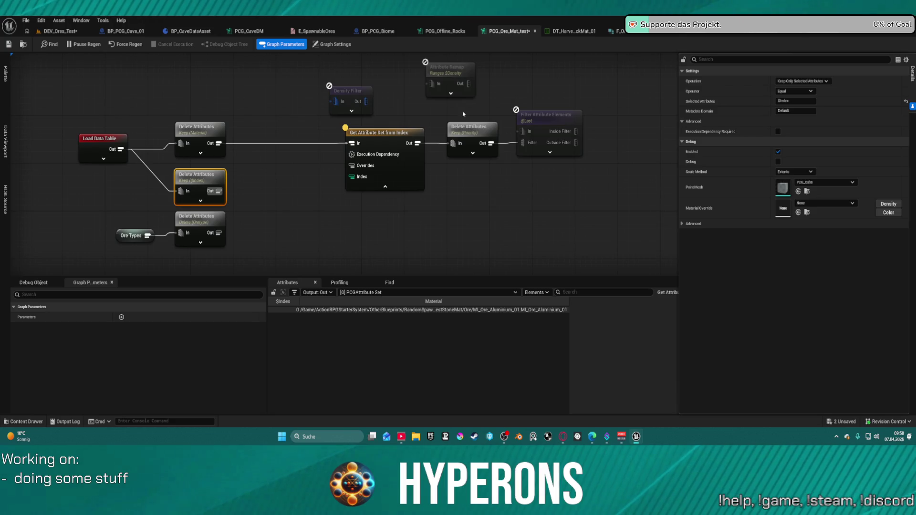
left_click_drag(349, 67, 456, 107)
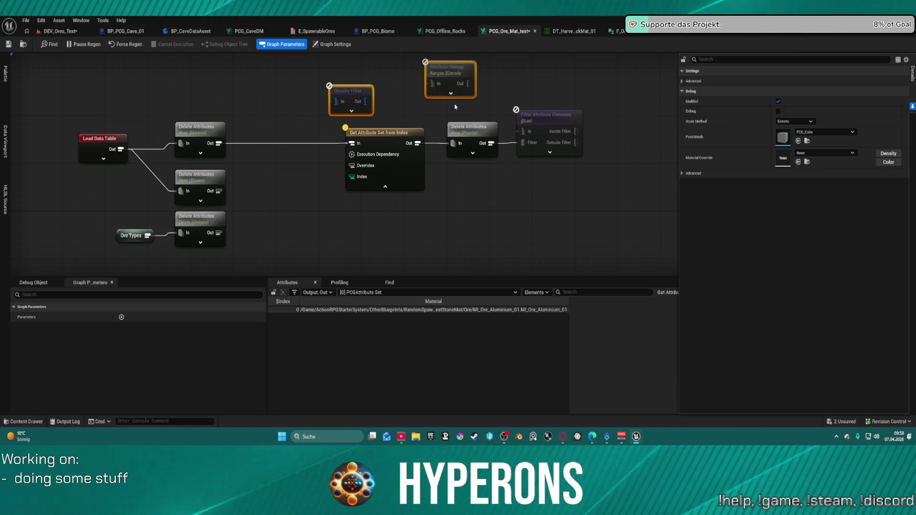
key("Delete")
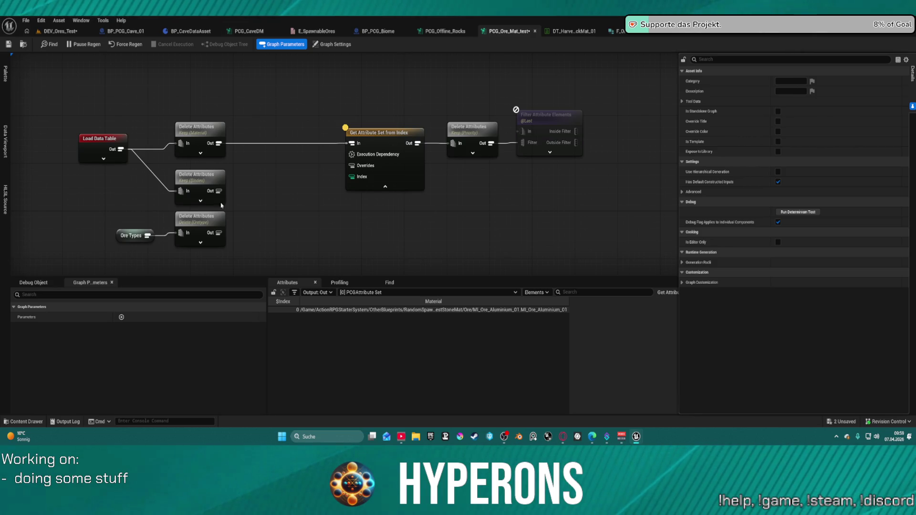
left_click_drag(191, 203, 190, 190)
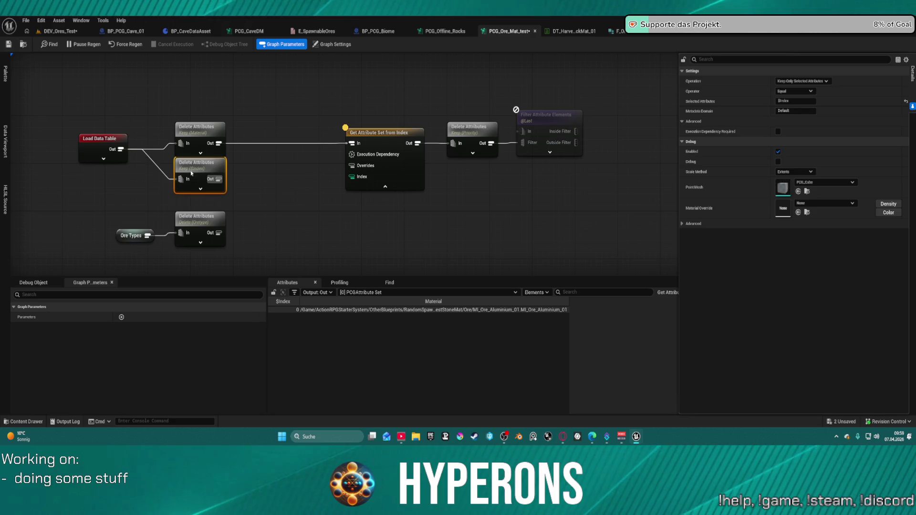
right_click(321, 210)
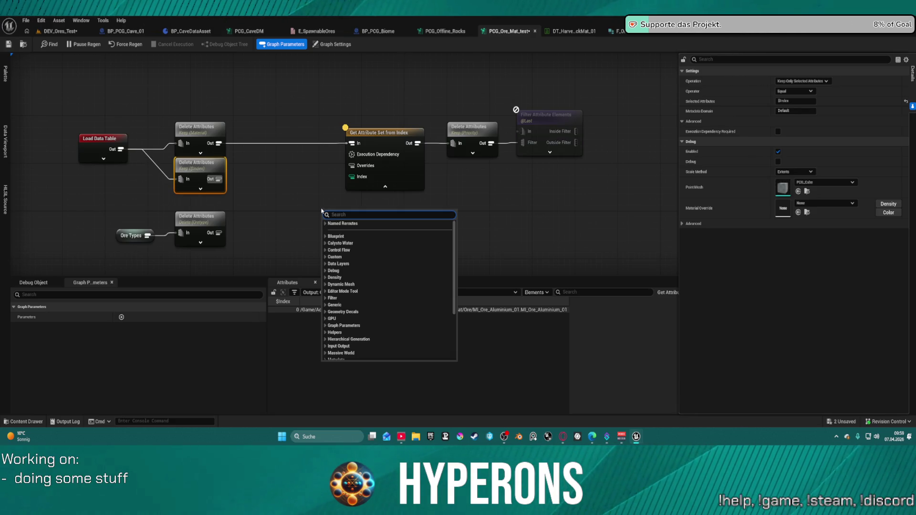
key("Escape")
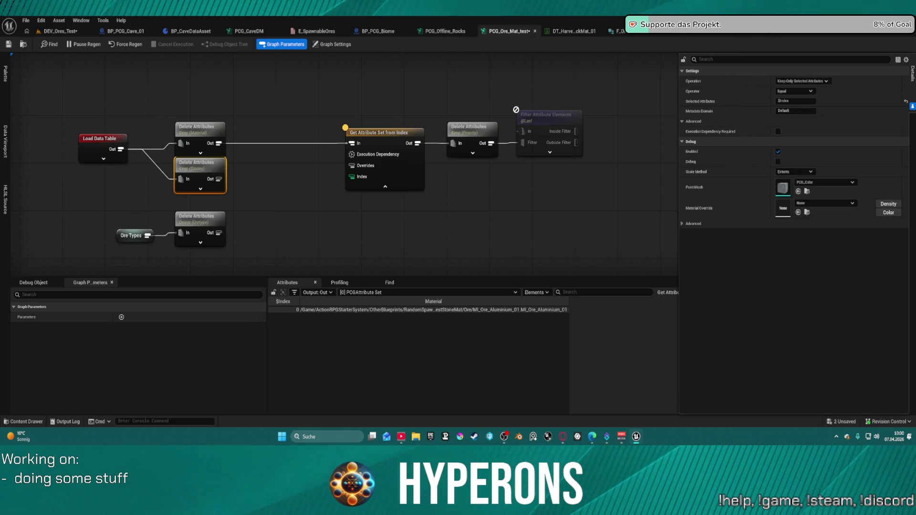
Inspect the Keep Material and Ore Types Delete Attributes outputs, the latter showing three rows without Oretype.
mouse_move(472, 199)
left_mouse_down()
mouse_move(597, 199)
mouse_move(506, 152)
mouse_move(558, 116)
mouse_move(494, 272)
mouse_move(515, 208)
left_mouse_up()
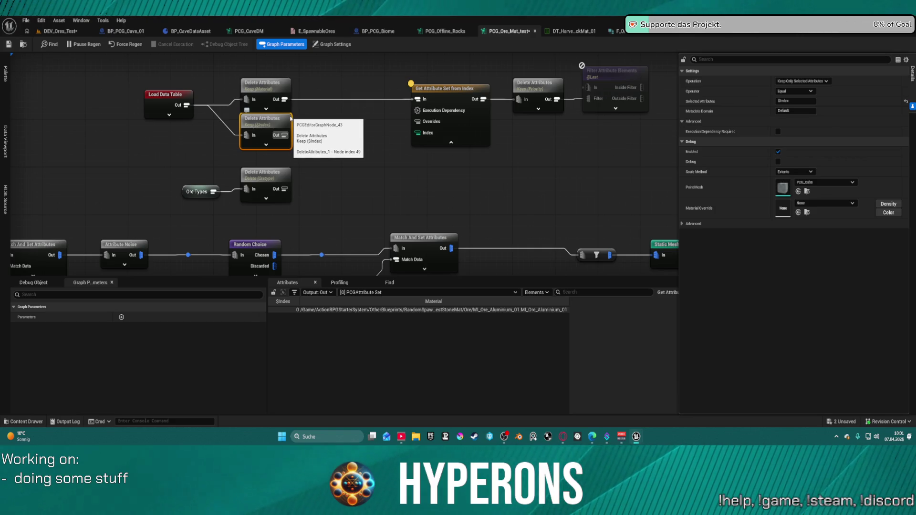
mouse_move(284, 120)
left_mouse_down()
mouse_move(269, 67)
mouse_move(313, 125)
mouse_move(315, 151)
mouse_move(299, 143)
left_mouse_up()
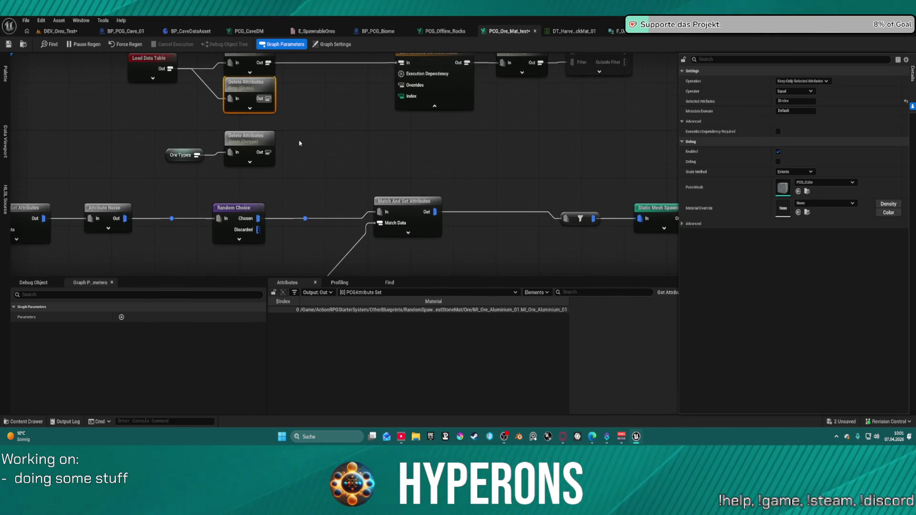
mouse_move(408, 200)
left_mouse_down()
mouse_move(434, 207)
mouse_move(428, 224)
left_mouse_up()
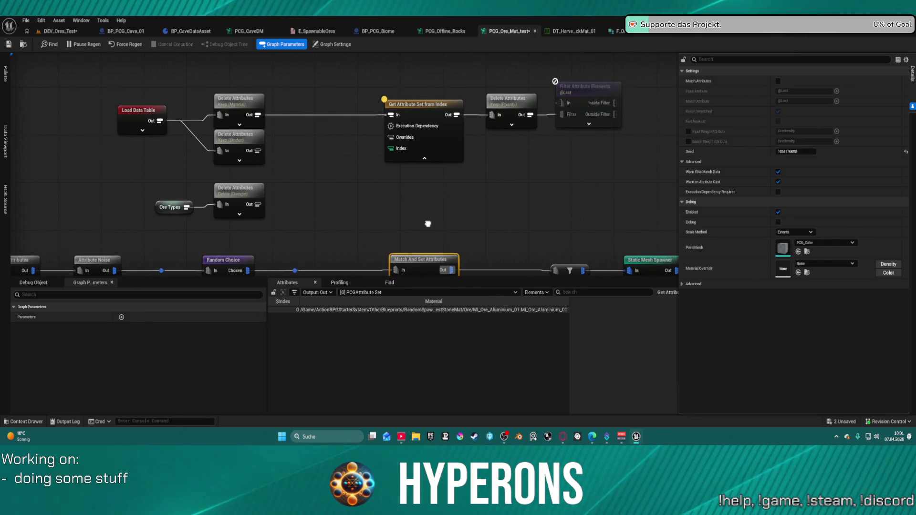
left_click(229, 103)
key("a")
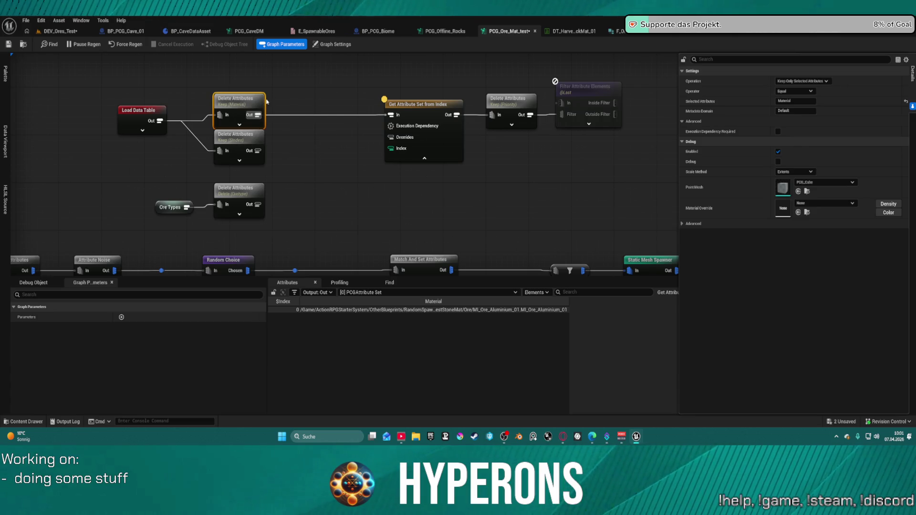
left_click(236, 191)
key("a")
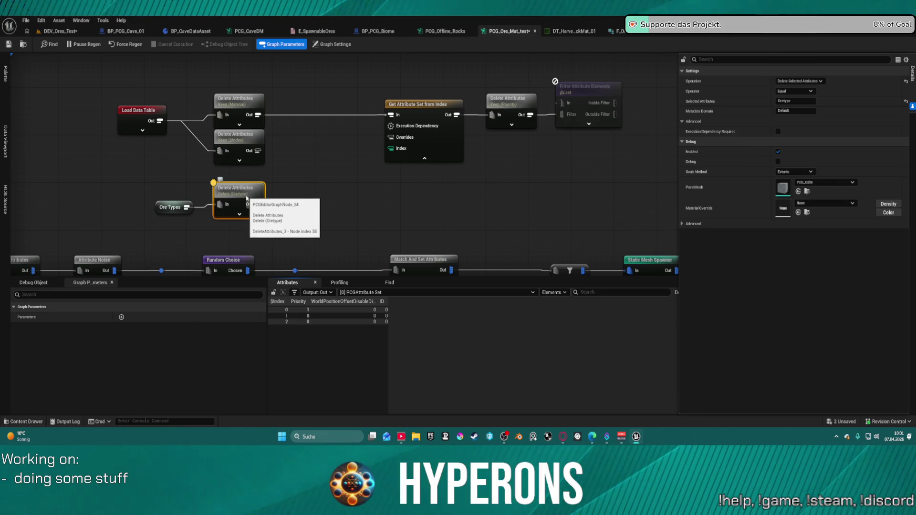
Set the Ore Types Delete Attributes operation to Keep Only Selected Attributes, giving OreType 12, 5 and 15.
left_click(803, 84)
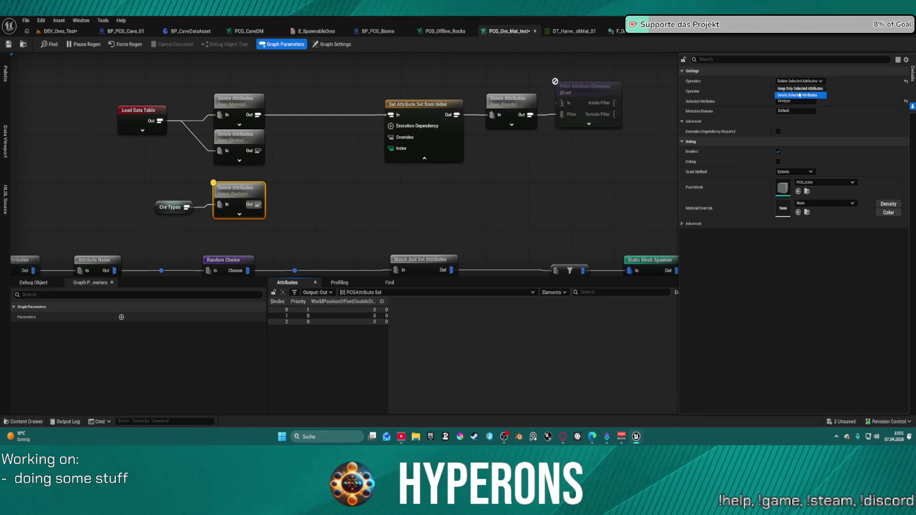
left_click(799, 95)
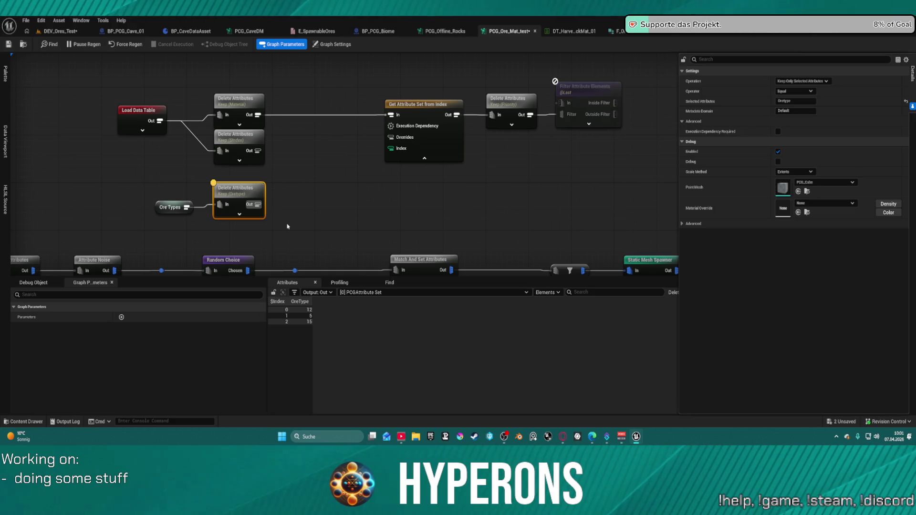
mouse_move(258, 204)
left_mouse_down()
mouse_move(309, 199)
mouse_move(385, 125)
mouse_move(389, 153)
mouse_move(357, 174)
mouse_move(323, 178)
mouse_move(364, 174)
mouse_move(388, 148)
left_mouse_up()
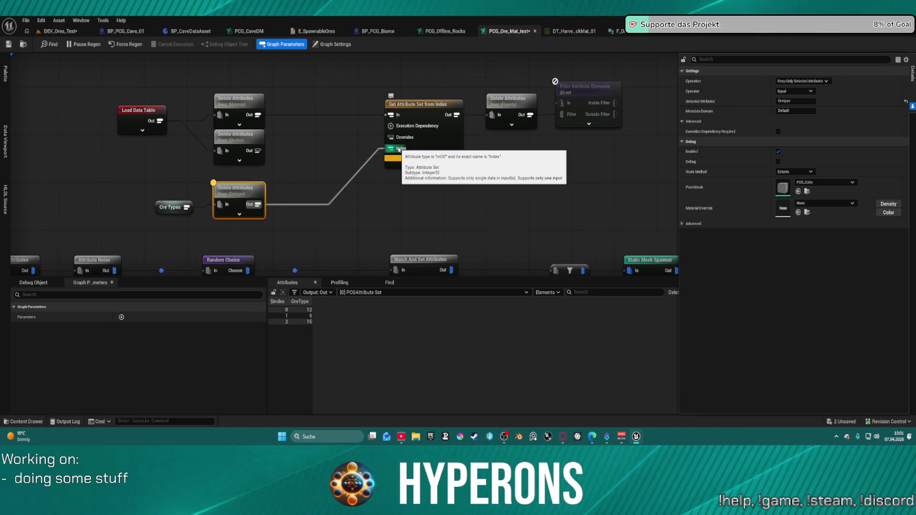
Duplicate the Match And Set Attributes node.
left_click(399, 150, "alt")
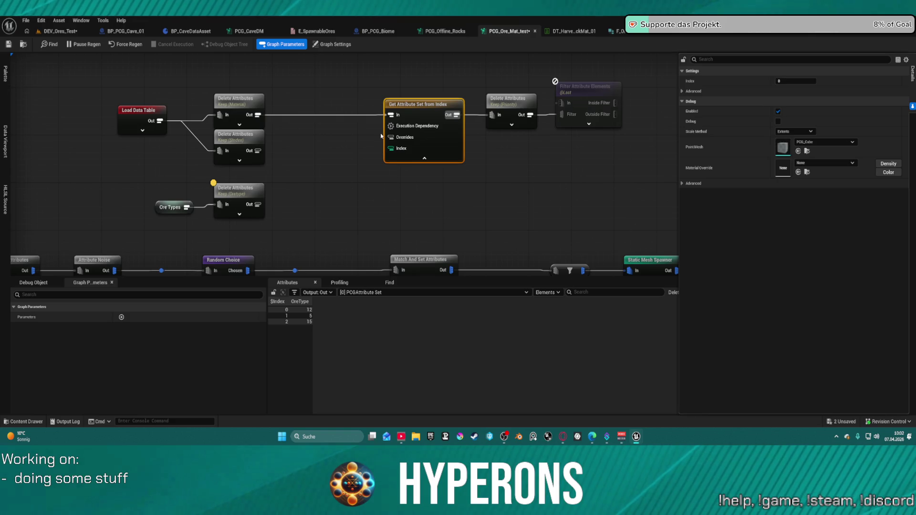
left_click(414, 260)
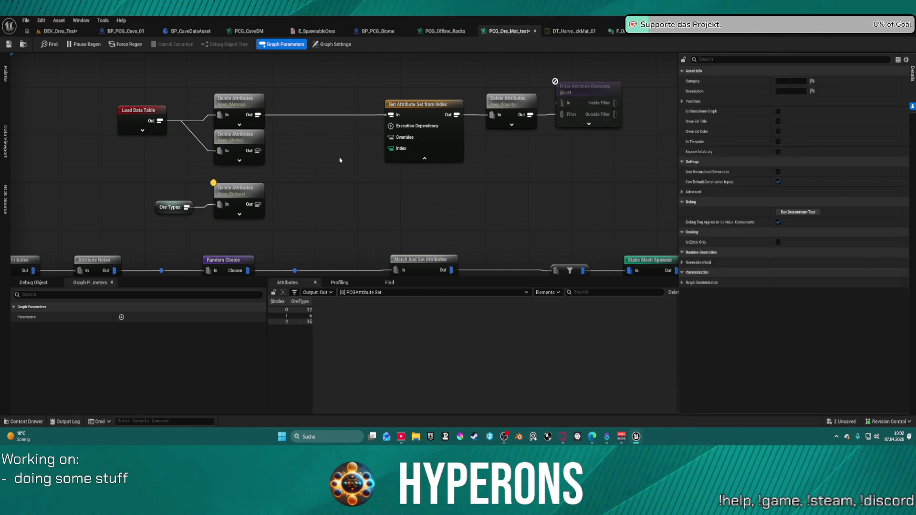
key("ctrl+d")
Place the Match And Set copy, wiring OreType data into Match Data and Keep Material output into In.
left_click_drag(361, 161, 356, 174)
mouse_move(258, 204)
left_mouse_down()
mouse_move(338, 196)
mouse_move(257, 115)
left_mouse_up()
left_click_drag(362, 181, 384, 198)
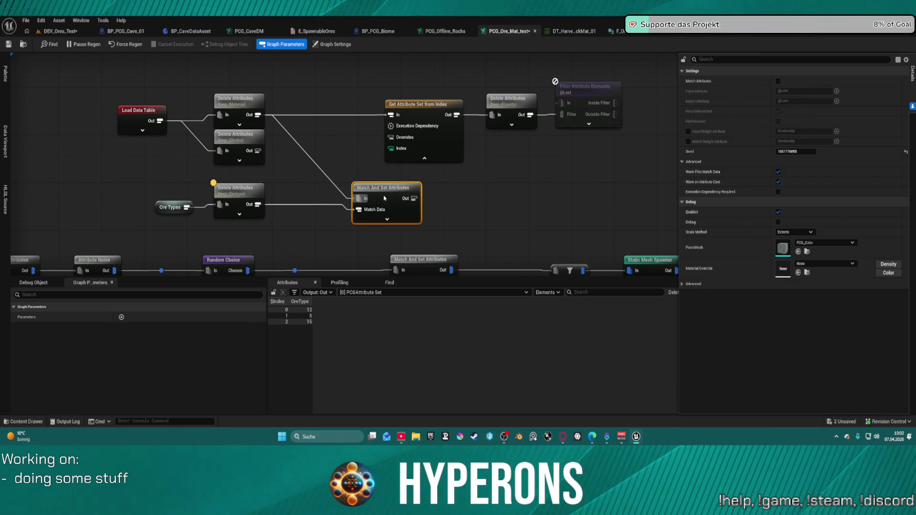
Feed Match And Set output into Delete Attributes (Points) and delete Get Attribute Set from Index.
left_click_drag(423, 104, 368, 54)
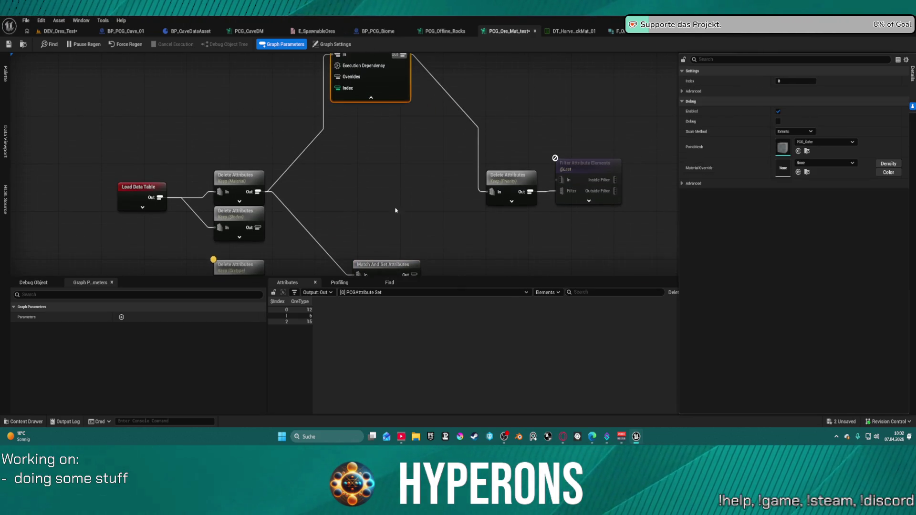
left_click(379, 180)
left_click_drag(379, 181, 456, 97)
mouse_move(346, 169)
left_mouse_down()
mouse_move(345, 122)
mouse_move(341, 178)
mouse_move(403, 158)
left_mouse_up()
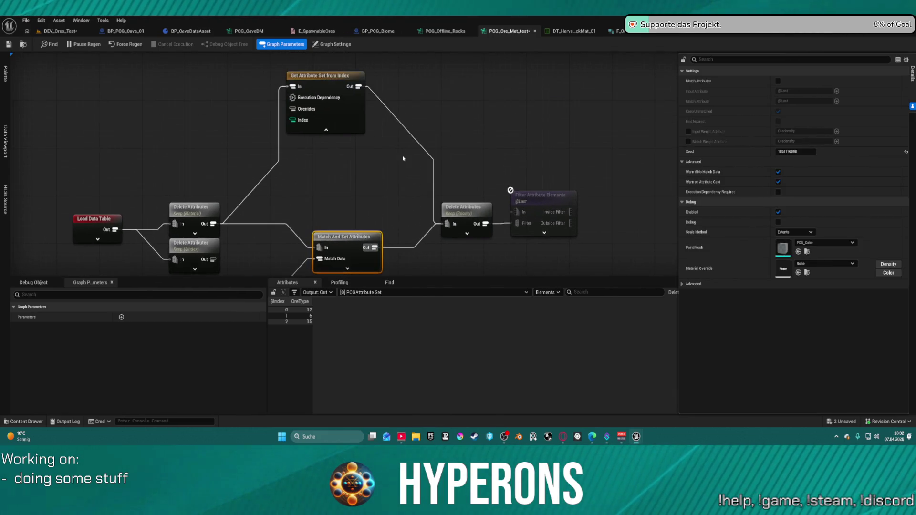
left_click(310, 88)
key("Delete")
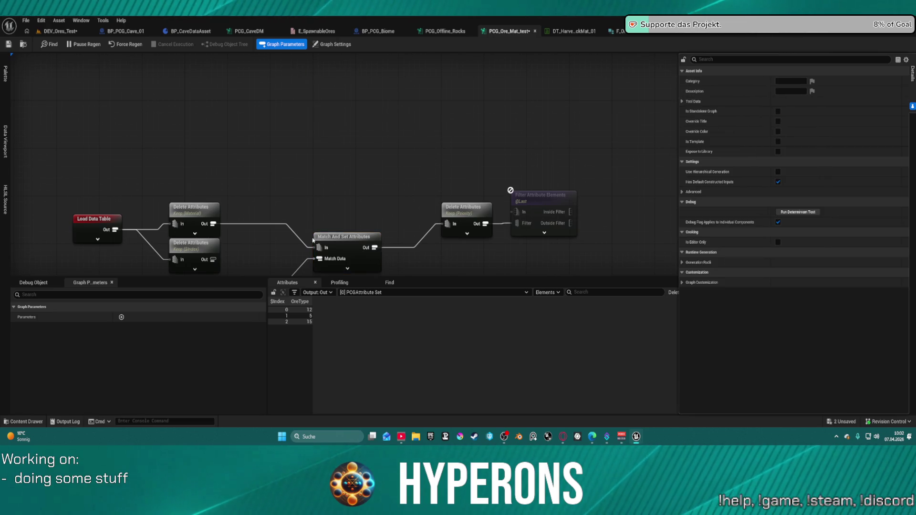
Inspect Match And Set Attributes' 17 rows with widened Material and OreType columns (12, 5, 15).
left_click_drag(329, 244, 317, 220)
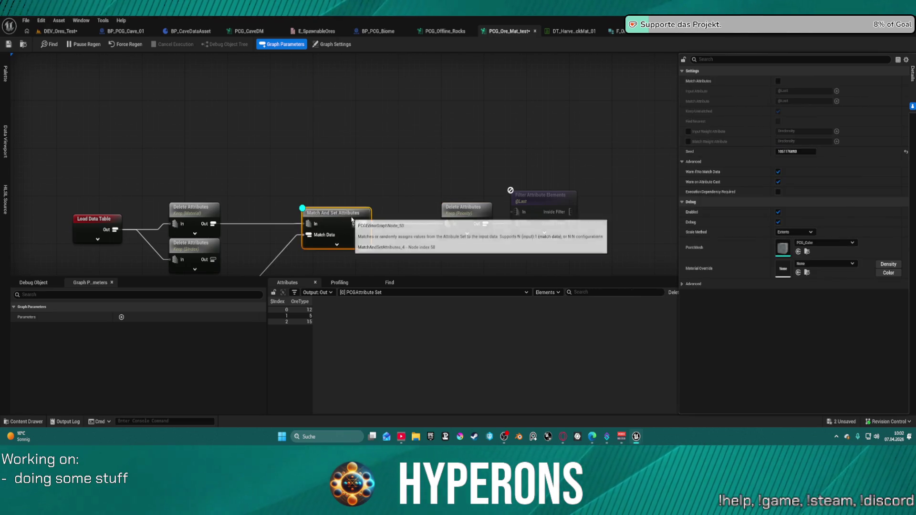
key("a")
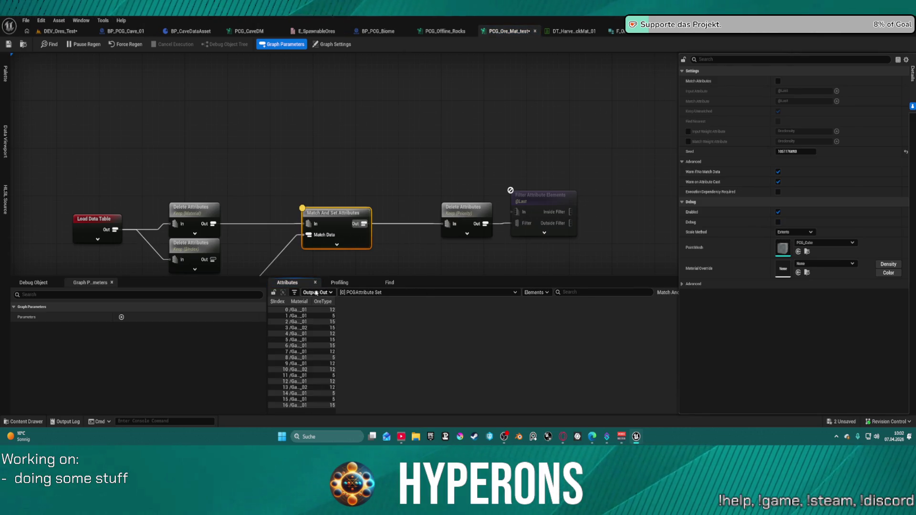
left_click_drag(310, 301, 364, 301)
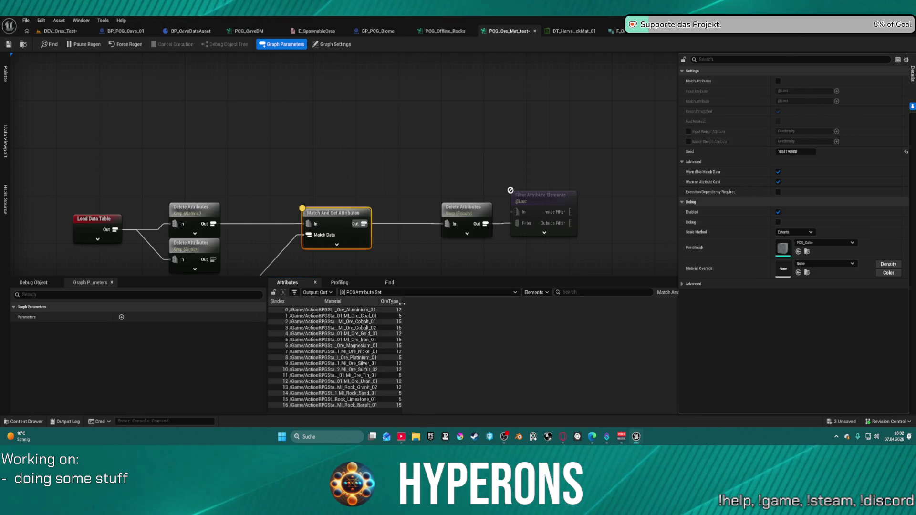
left_click_drag(402, 303, 472, 305)
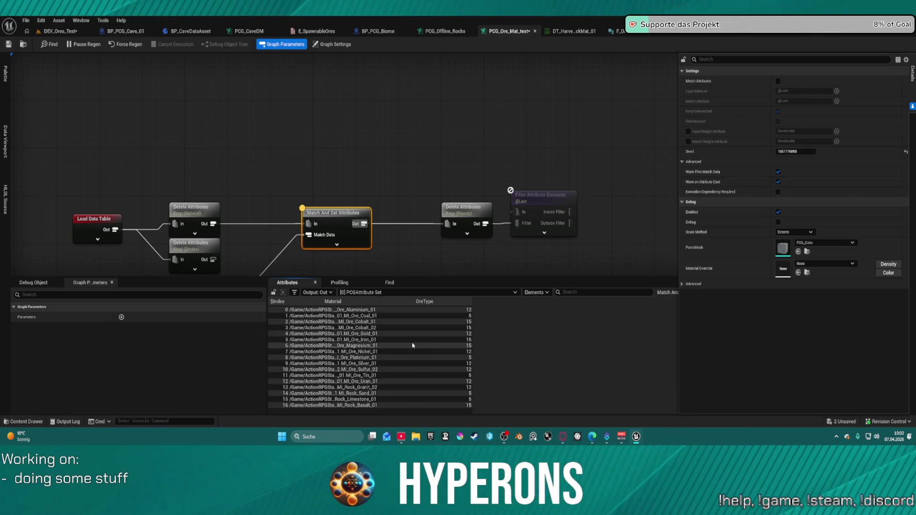
left_click(80, 217)
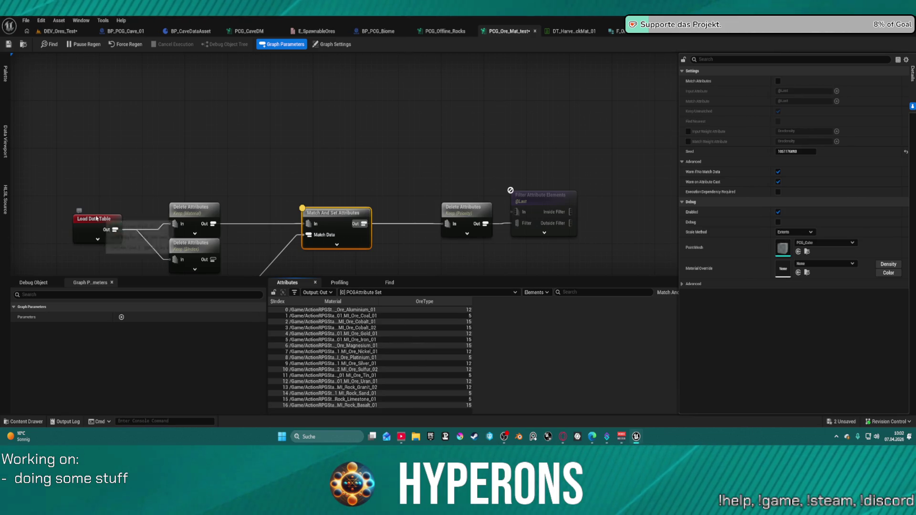
right_click(234, 123)
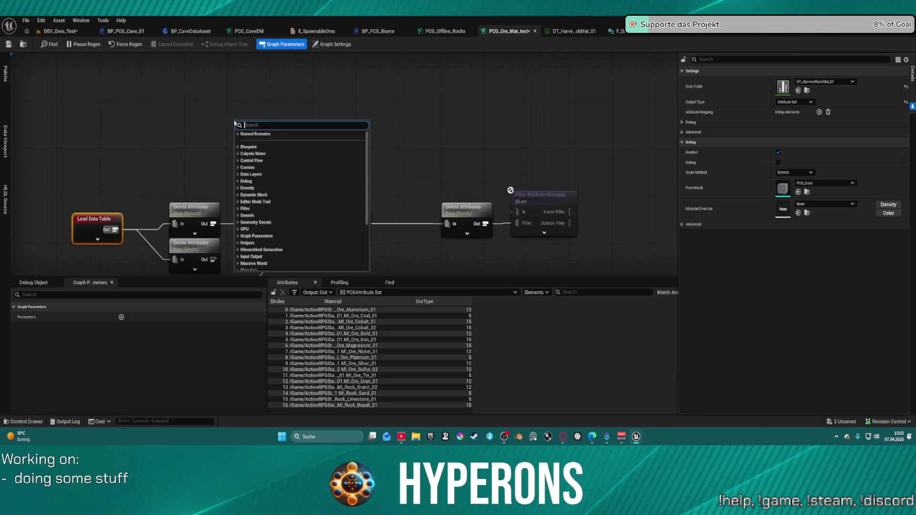
Add a Data Table Row To Attribute Set node and move it up and right.
type("data table")
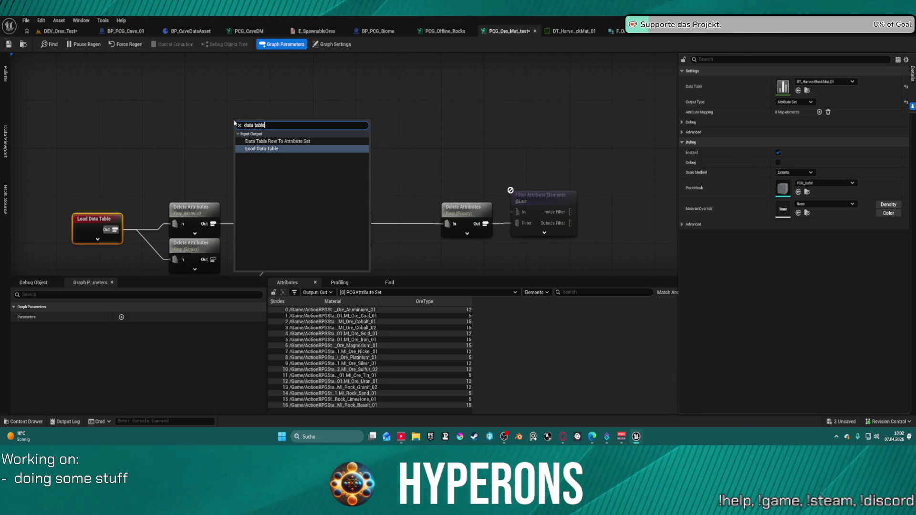
left_click(276, 139)
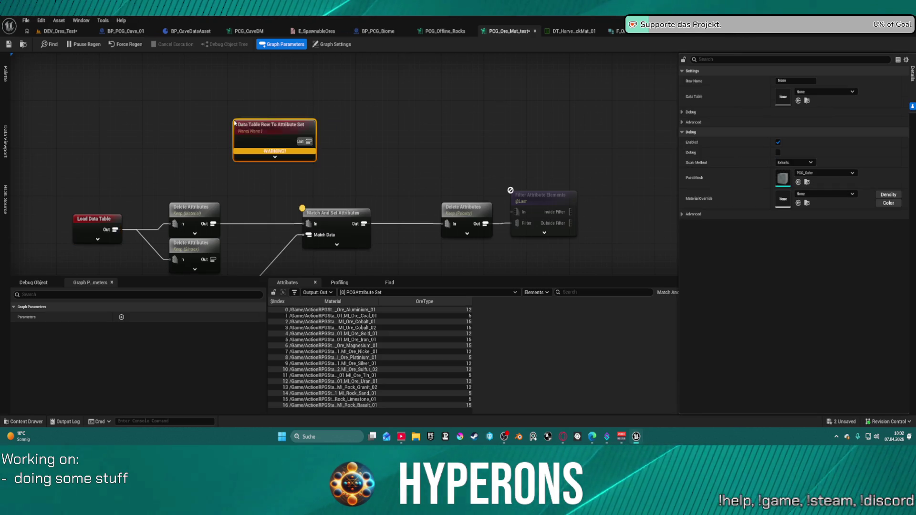
left_click(274, 157)
left_click_drag(294, 128, 340, 100)
mouse_move(328, 210)
left_mouse_down()
mouse_move(354, 180)
mouse_move(393, 169)
mouse_move(368, 182)
left_mouse_up()
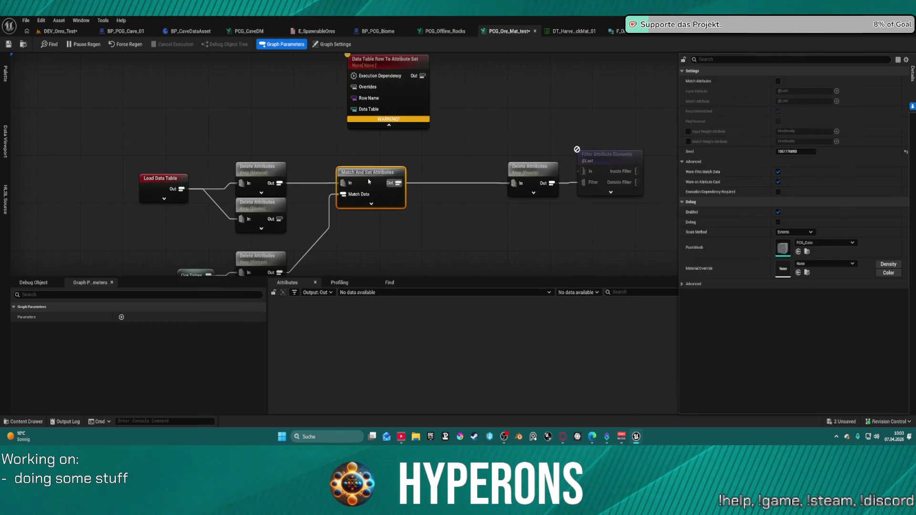
Set its data table to DT_HarvestRockMat_01 and wire the Delete Attributes output into Row Name.
left_click(386, 70)
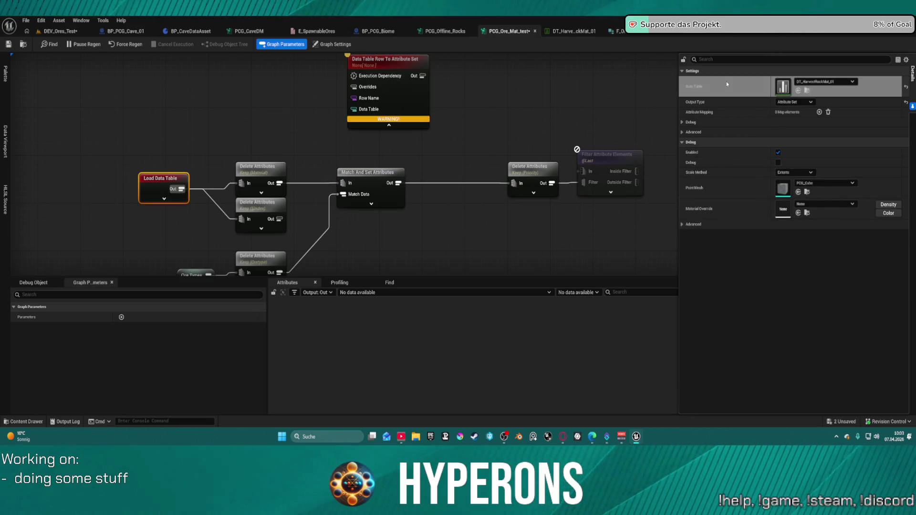
left_click(798, 100)
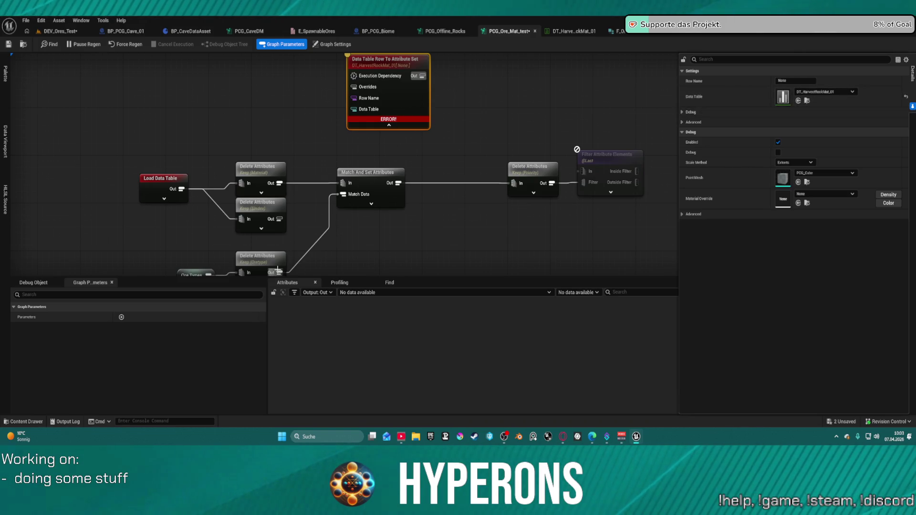
mouse_move(279, 272)
left_mouse_down()
mouse_move(341, 194)
mouse_move(348, 101)
mouse_move(287, 268)
mouse_move(288, 245)
left_mouse_up()
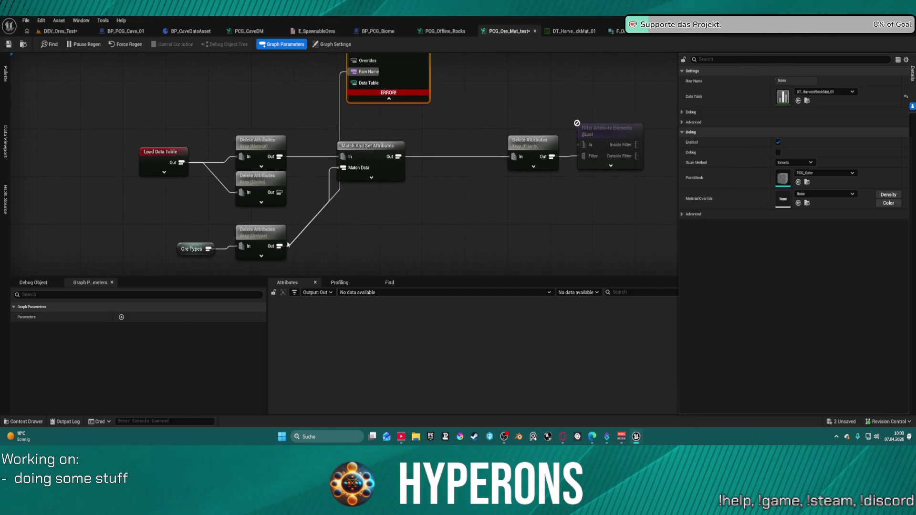
left_click_drag(433, 140, 447, 219)
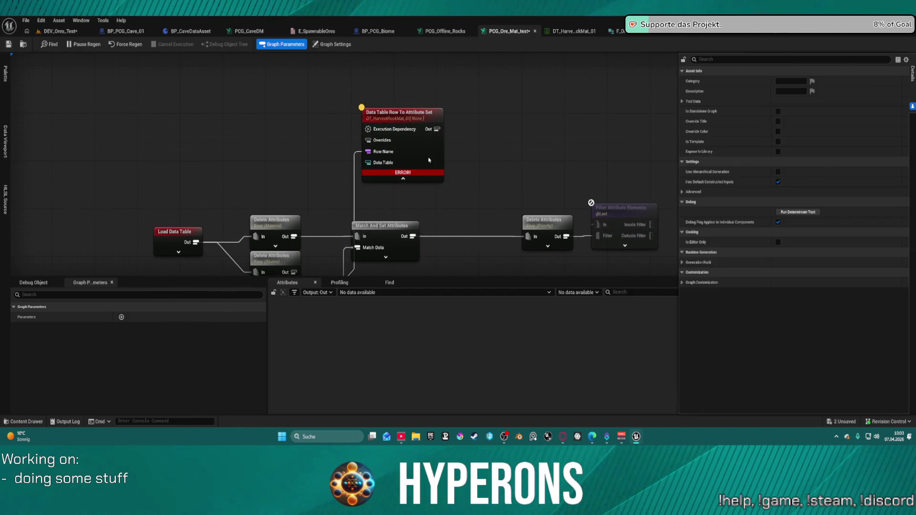
mouse_move(408, 175)
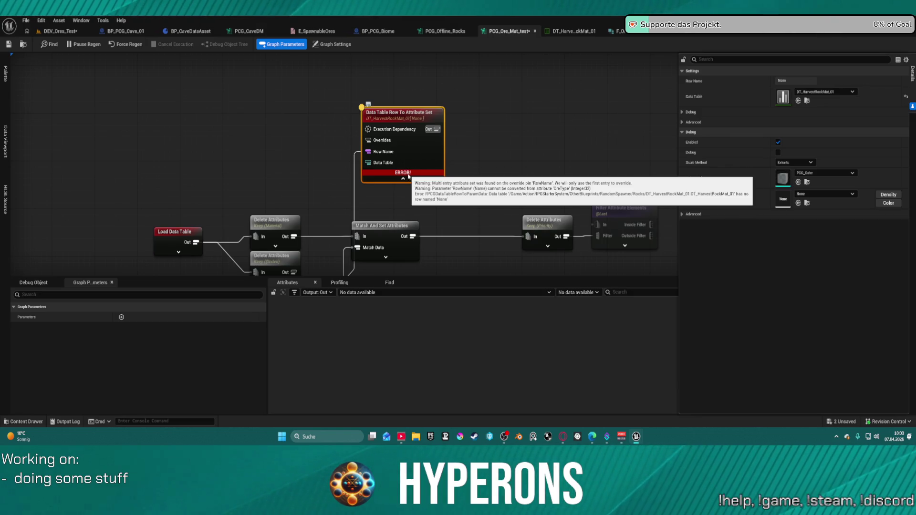
Rearrange the Data Table Row and Ore Types nodes, wiring Match And Set output into Row Name.
mouse_move(409, 175)
left_mouse_down()
mouse_move(372, 172)
mouse_move(388, 30)
left_mouse_up()
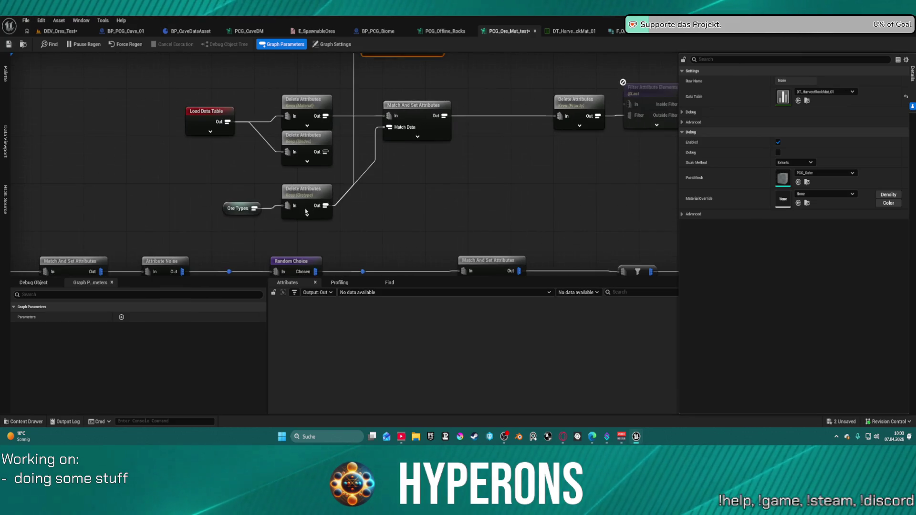
mouse_move(214, 218)
left_mouse_down()
mouse_move(287, 189)
mouse_move(385, 176)
mouse_move(286, 191)
left_mouse_up()
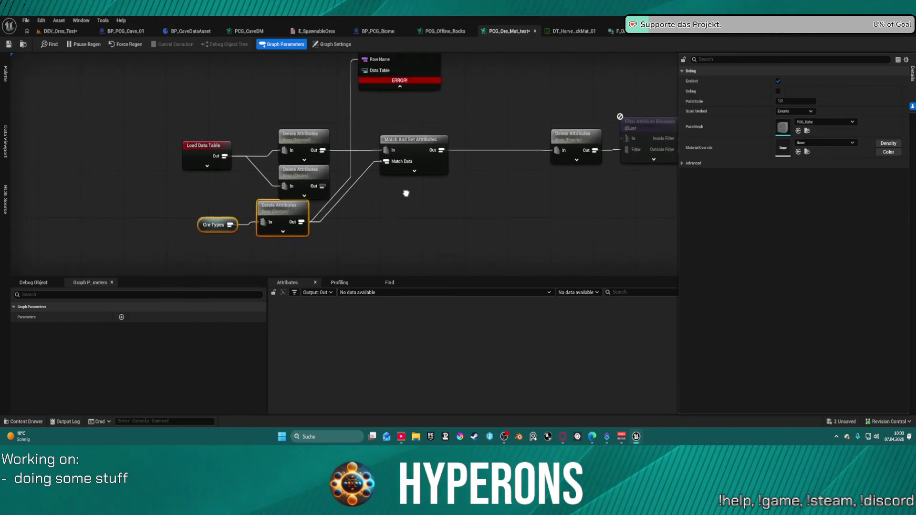
left_click_drag(429, 119, 425, 148)
left_click_drag(382, 89, 495, 125)
mouse_move(415, 189)
left_mouse_down()
mouse_move(362, 146)
mouse_move(366, 133)
mouse_move(448, 136)
left_mouse_up()
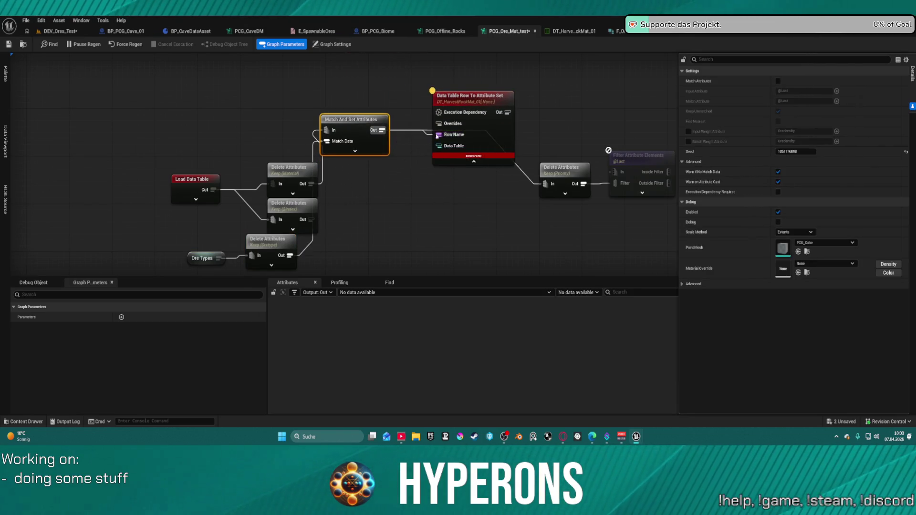
mouse_move(347, 135)
left_mouse_down()
mouse_move(401, 206)
mouse_move(405, 200)
left_mouse_up()
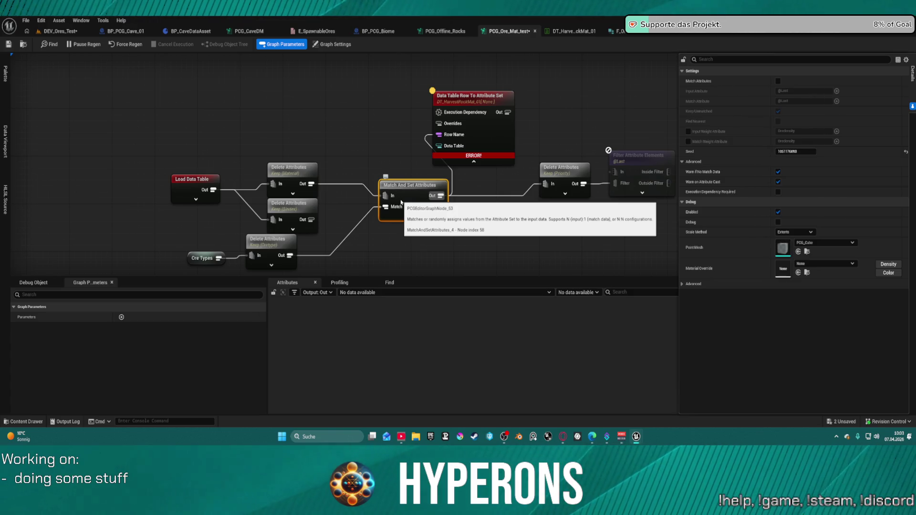
mouse_move(554, 133)
left_mouse_down()
mouse_move(435, 48)
mouse_move(443, 209)
left_mouse_up()
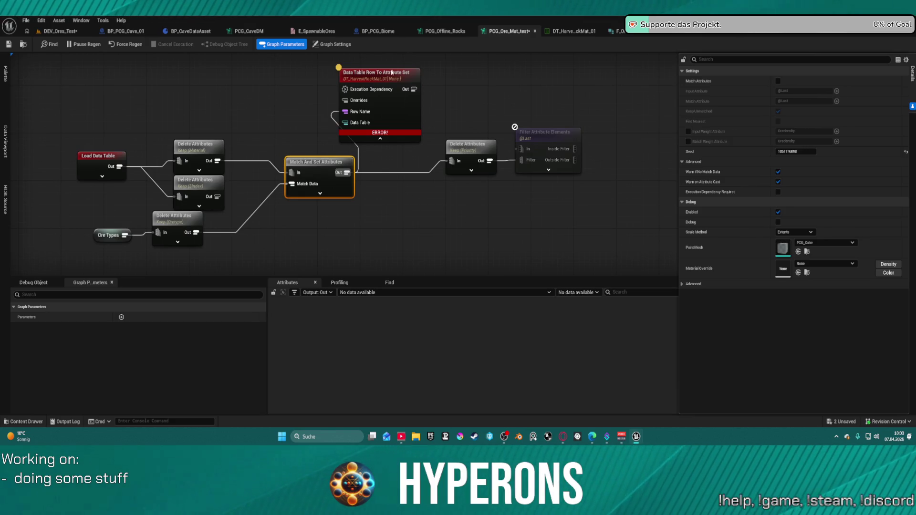
Re-inspect Match And Set Attributes output with a wider Material column.
left_click(548, 142)
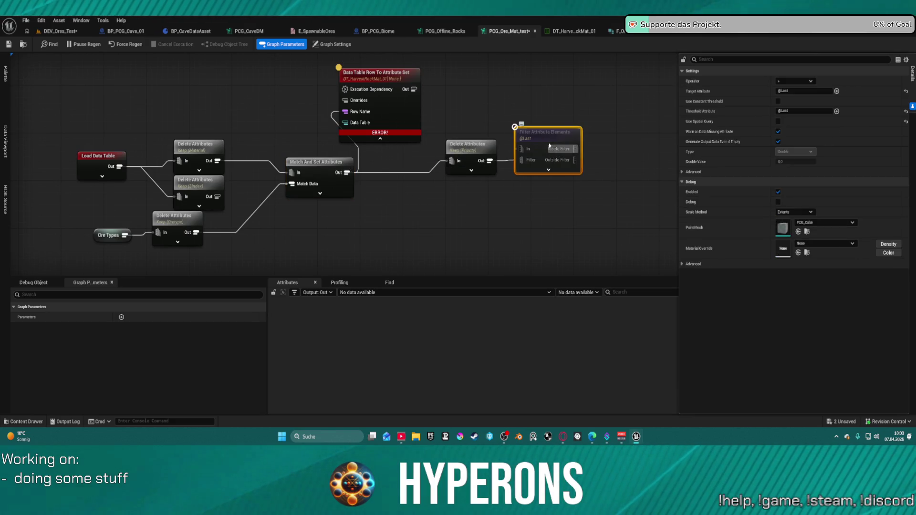
left_click(318, 181)
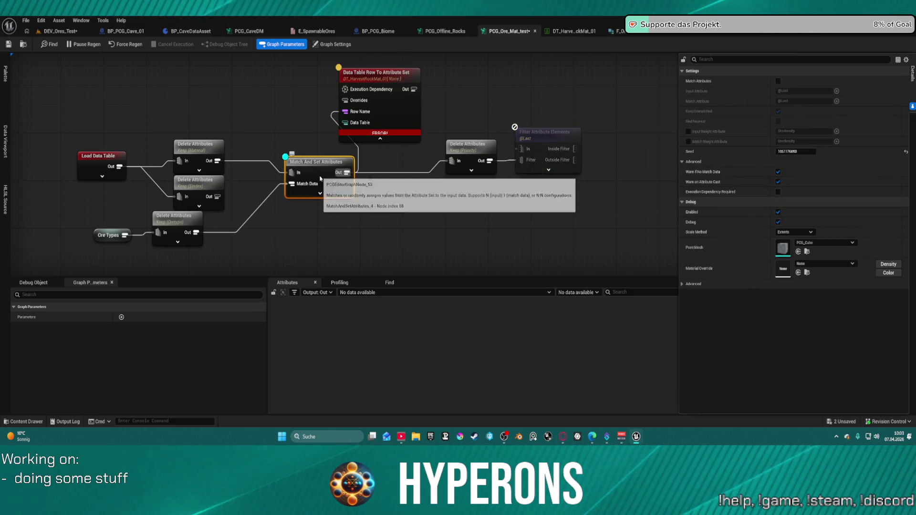
key("a")
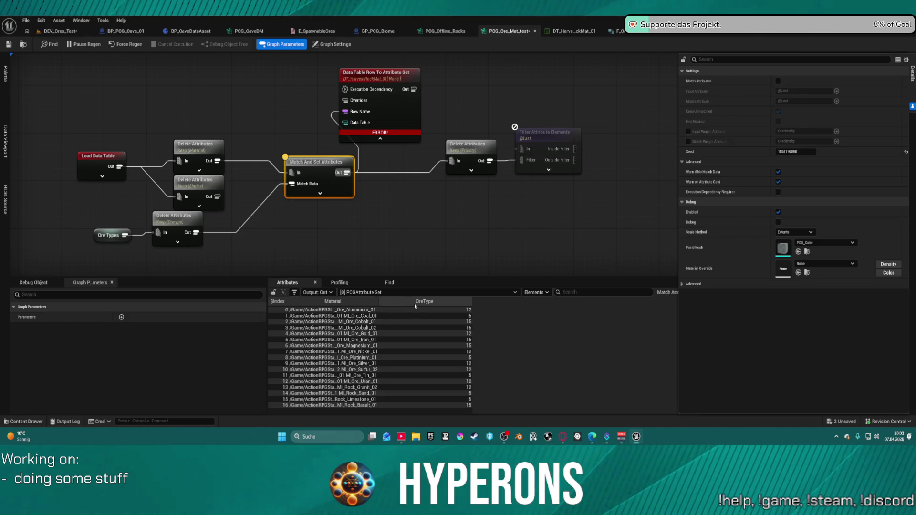
left_click_drag(377, 302, 422, 296)
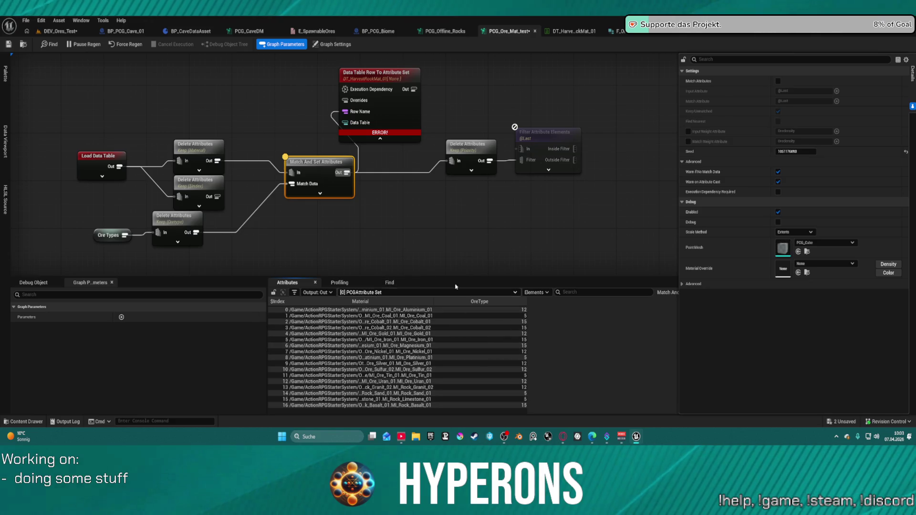
Wire the upper Match And Set output into the lower node's Match Data and add a reroute on the Ore Types wire.
left_click_drag(373, 225, 368, 159)
mouse_move(367, 193)
left_mouse_down()
mouse_move(358, 225)
mouse_move(361, 176)
mouse_move(348, 204)
left_mouse_up()
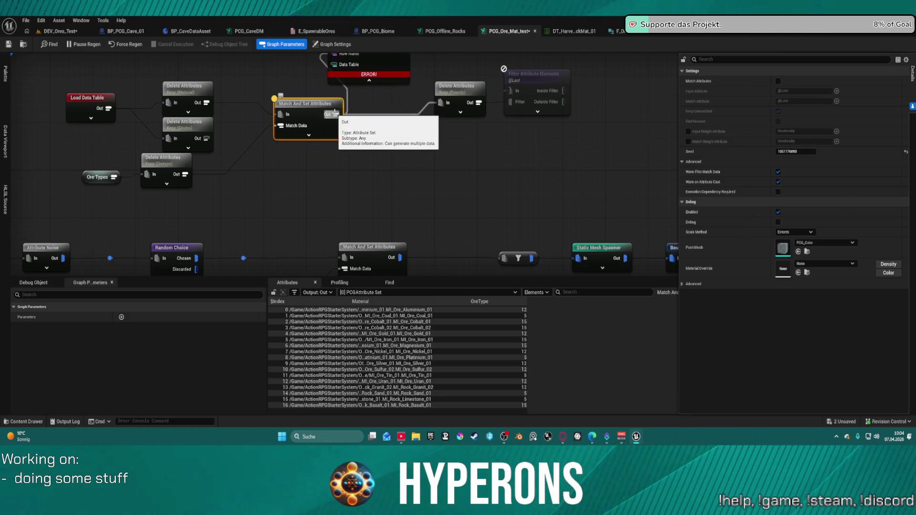
left_click_drag(341, 114, 344, 269)
mouse_move(389, 86)
left_mouse_down()
mouse_move(403, 73)
mouse_move(369, 142)
left_mouse_up()
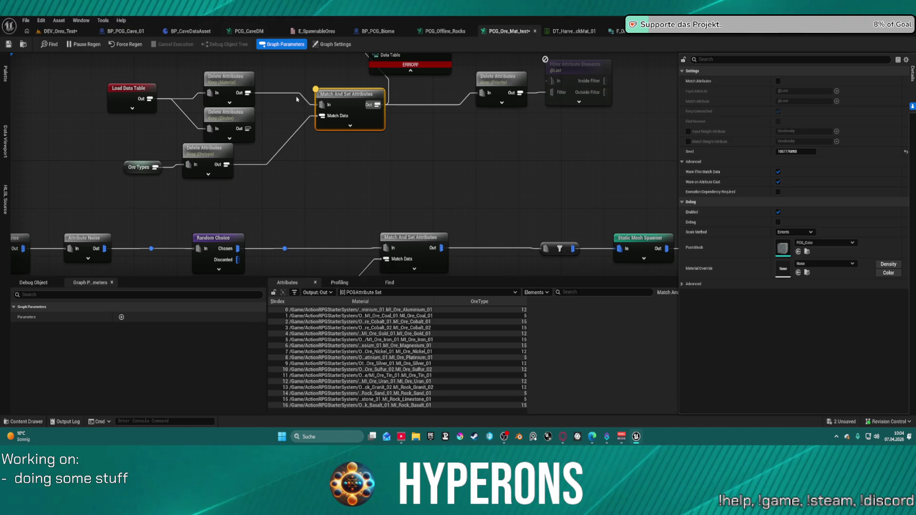
left_click_drag(356, 107, 351, 178)
double_click(261, 164)
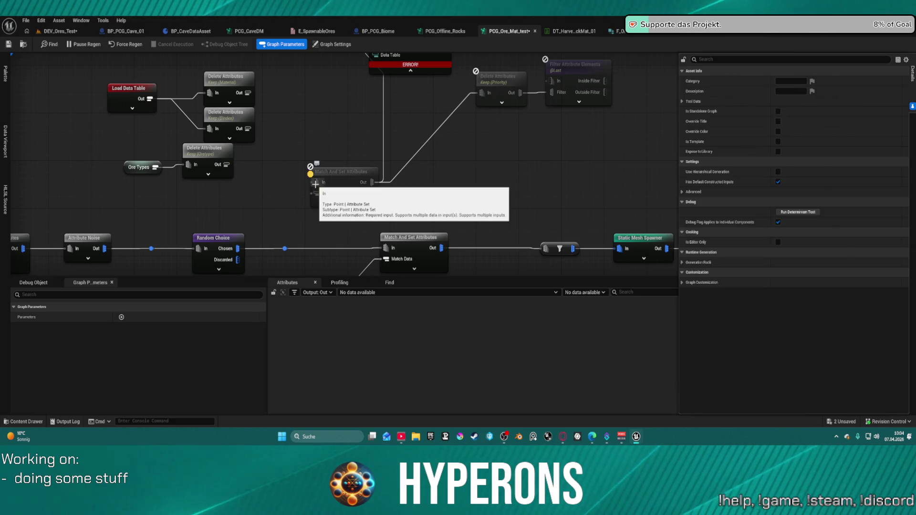
Wire the Material and Oretype Delete Attributes outputs into Match And Set Attributes.
left_click_drag(315, 193, 247, 94)
left_click(205, 148)
left_click_drag(227, 165, 340, 184)
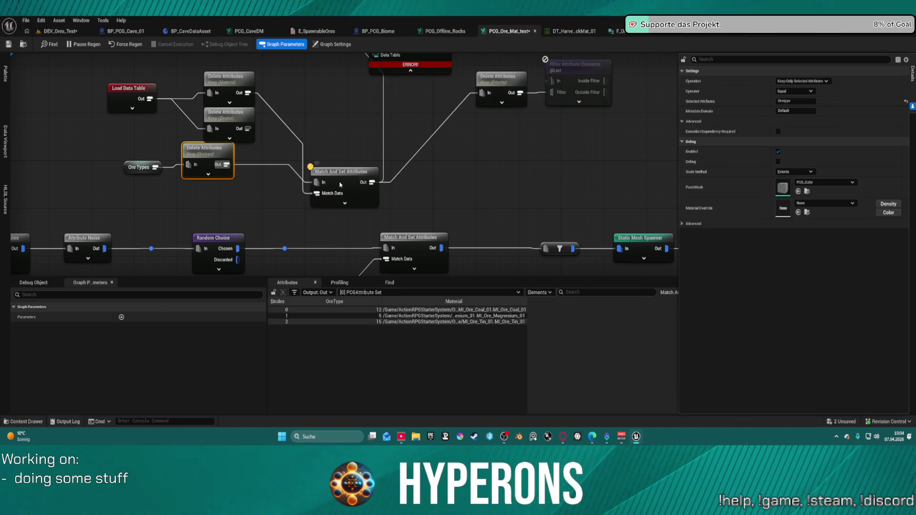
Select Match And Set Attributes, narrow its OreType column, and view DT_HarvestRockMat_01.
left_click(351, 182)
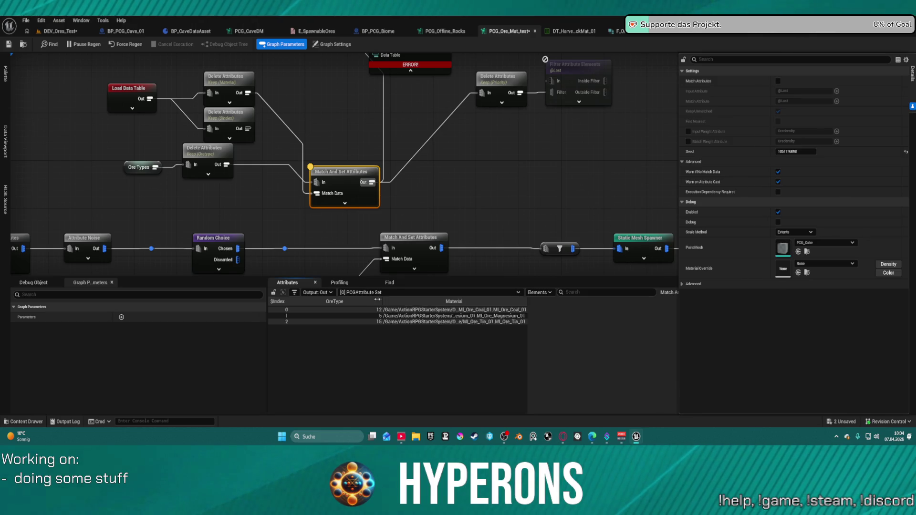
left_click_drag(377, 299, 318, 300)
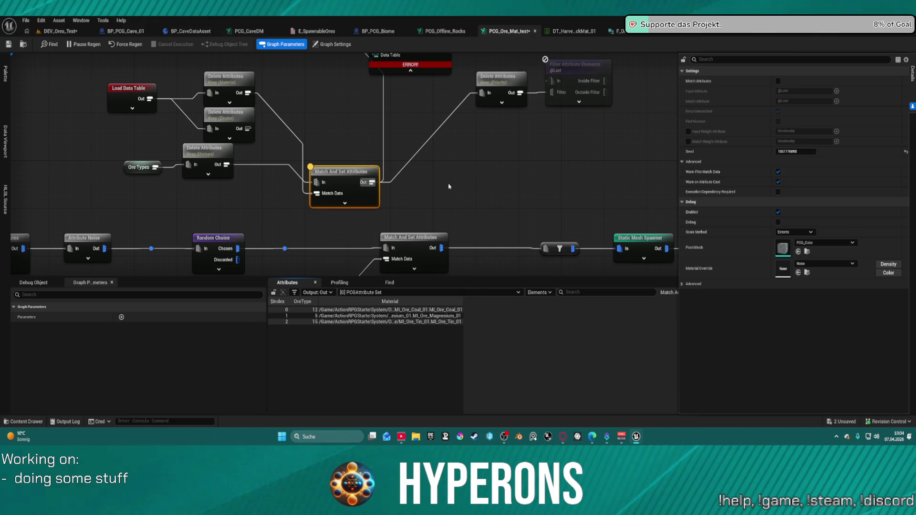
left_click(572, 31)
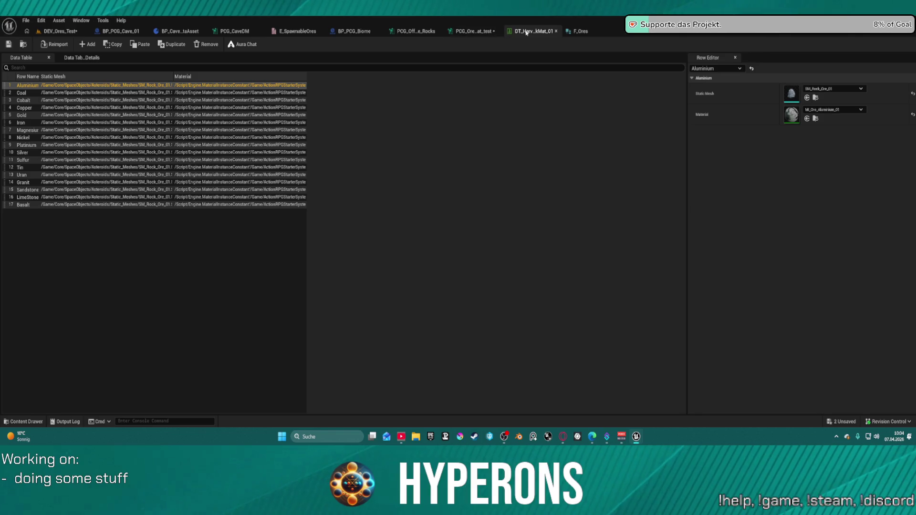
Close the E_SpawnableOres enum editor and go back to the ore material data table.
left_click(290, 32)
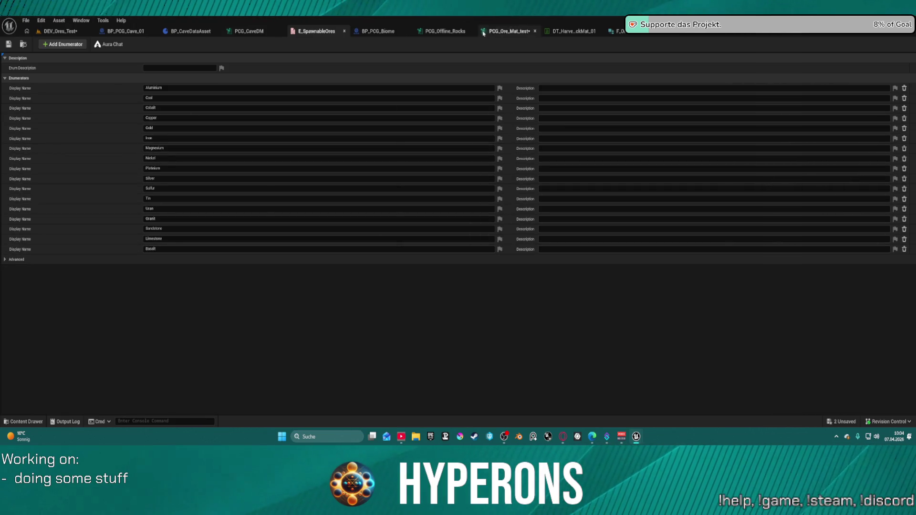
left_click(344, 31)
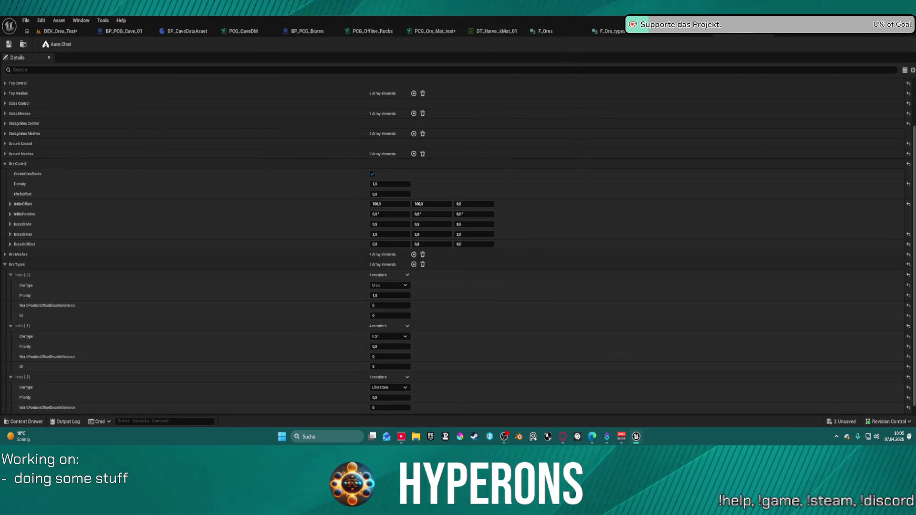
left_click(489, 35)
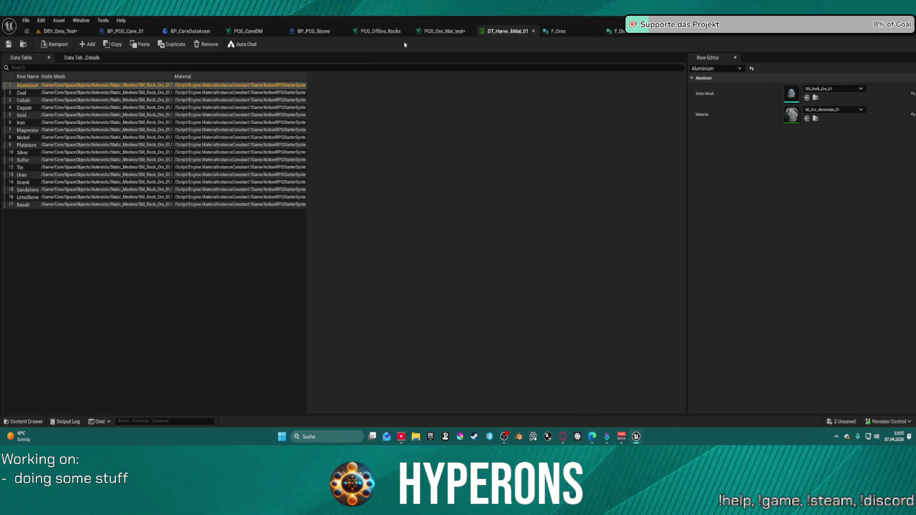
Review F_Ores and the data asset's index 0 OreType, leaving Uran, then return to PCG_Ore_Mat_test.
left_click(586, 31)
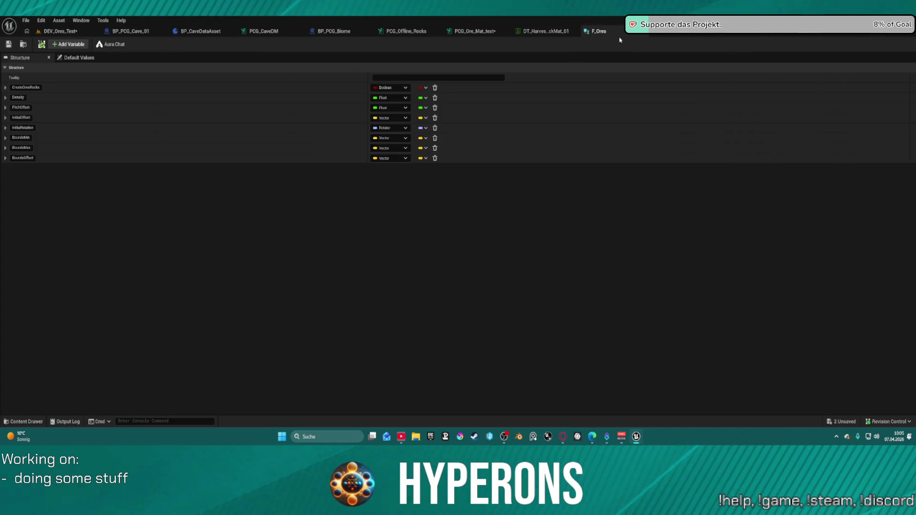
left_click(781, 34)
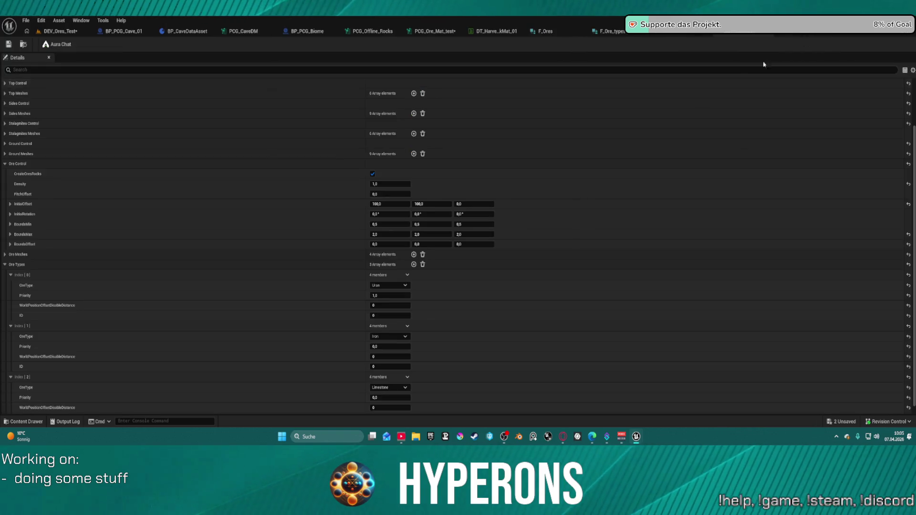
left_click(388, 285)
left_click(387, 286)
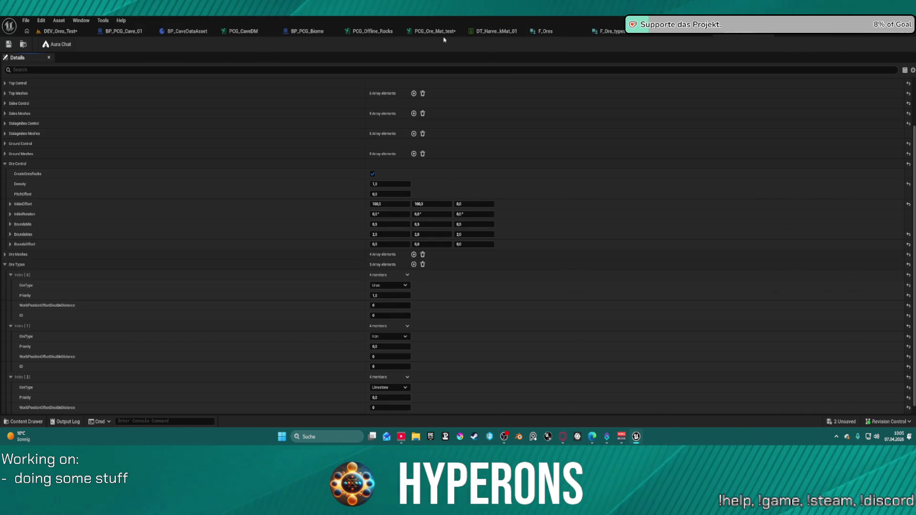
left_click(428, 32)
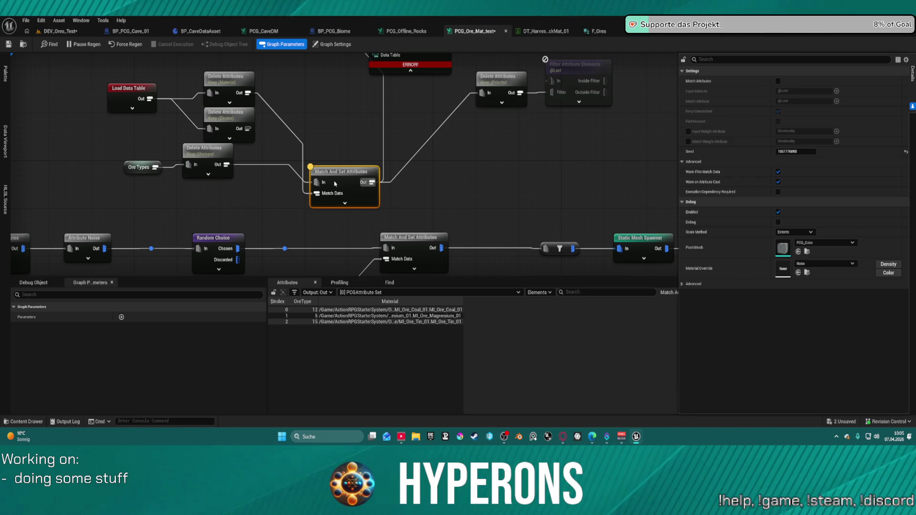
Raise the Match And Set Attributes node about 50 pixels, deselect it, and view DT_HarvestRockMat_01.
left_click_drag(335, 184, 335, 160)
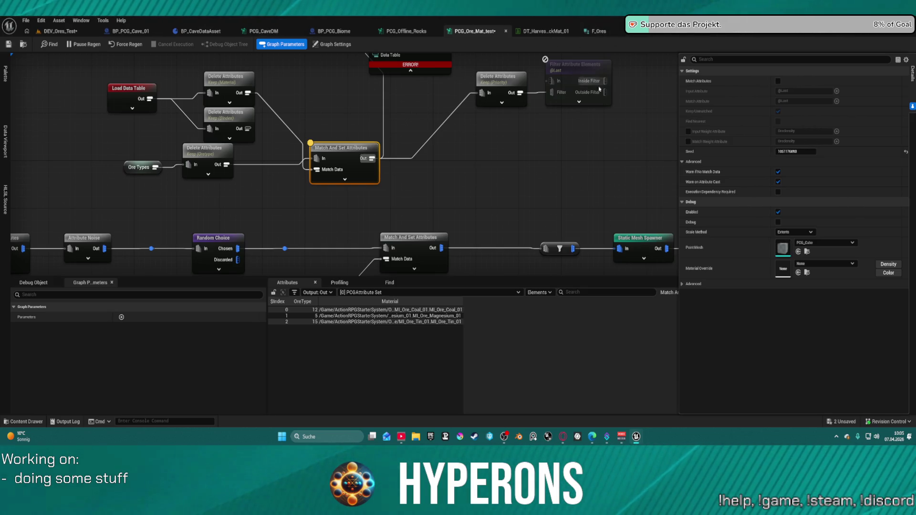
mouse_move(636, 432)
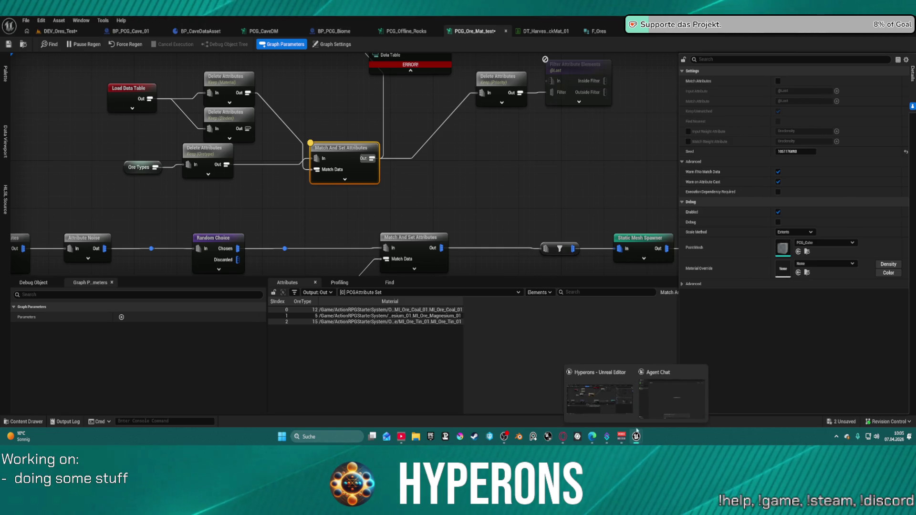
left_click(459, 50)
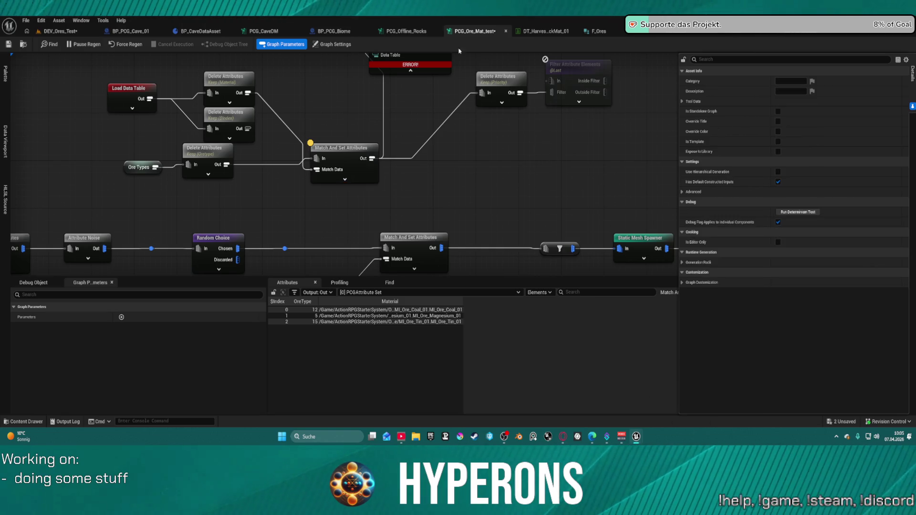
left_click(545, 31)
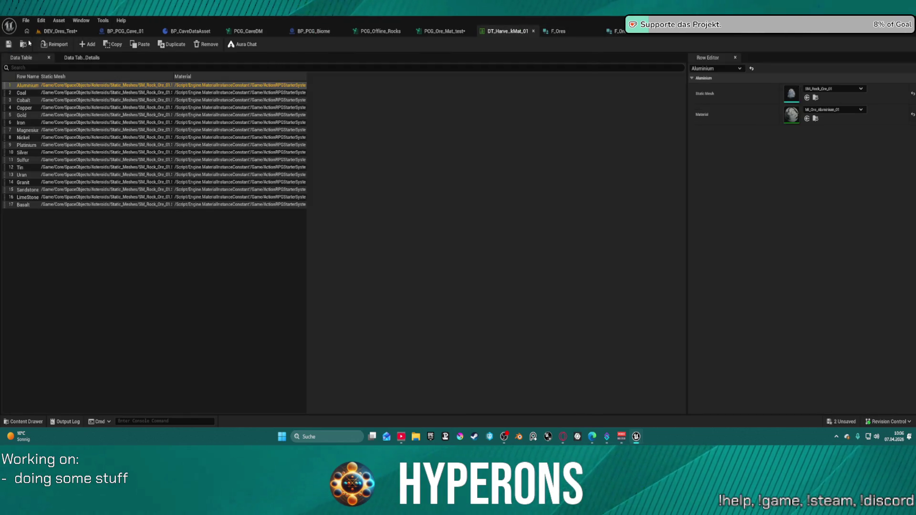
Find the data table and E_SpawnableOres in Content Browser, then check the data asset, PCG_CaveDM and PCG_Ore_Mat_test.
left_click(28, 44)
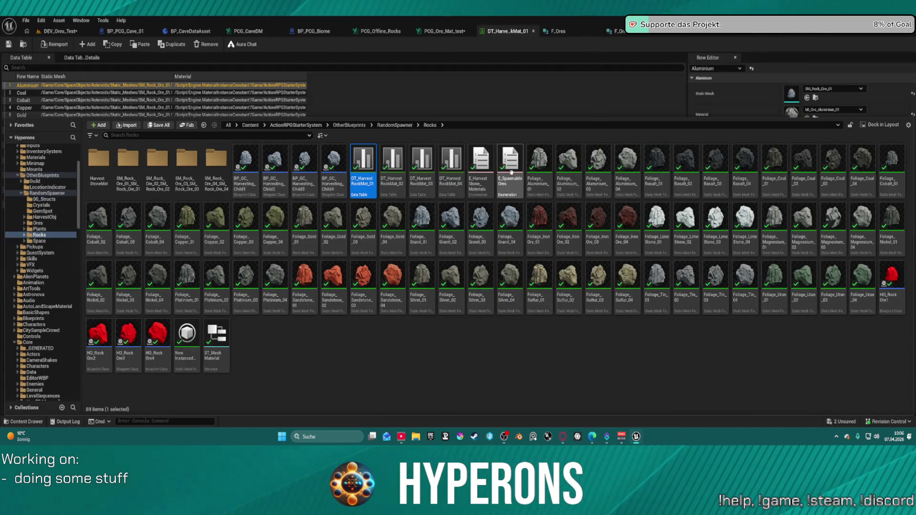
left_click(502, 166)
left_click(615, 31)
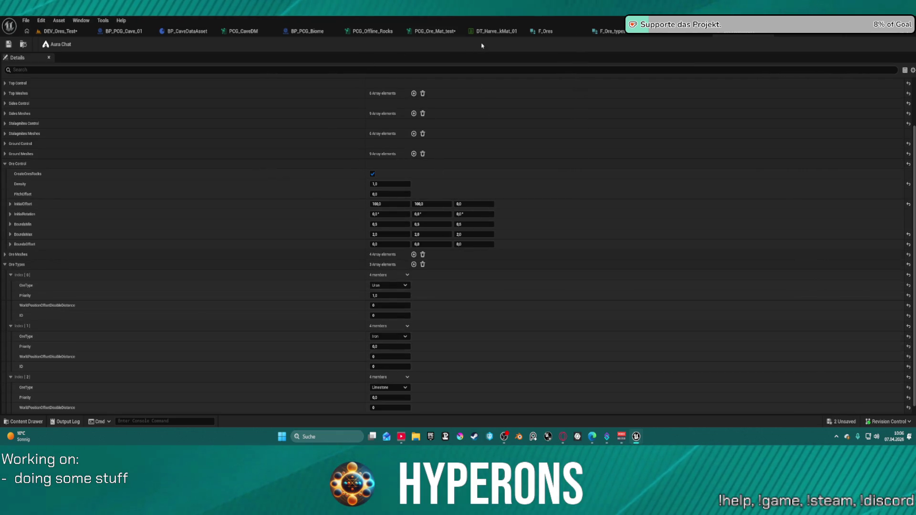
left_click(244, 31)
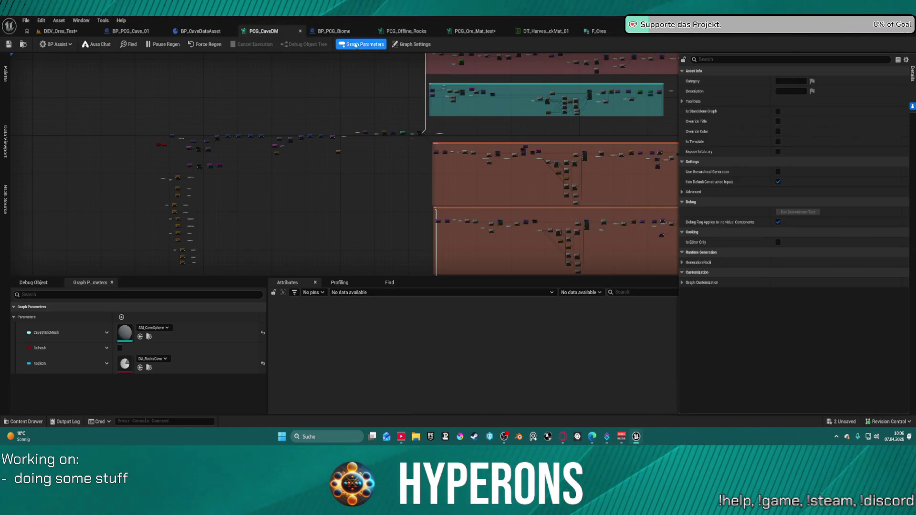
left_click(459, 32)
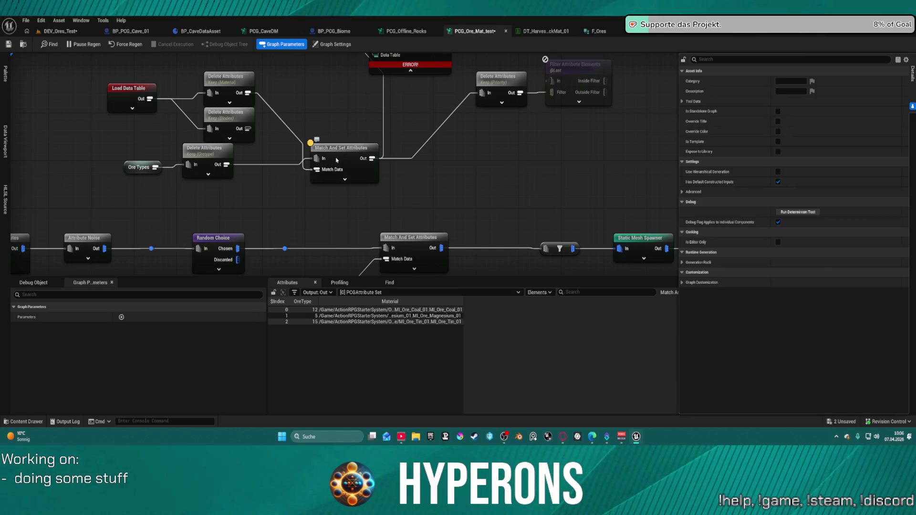
Nudge Match And Set Attributes down and inspect the upper Delete Attributes node's 17 material rows.
left_click_drag(341, 157, 342, 163)
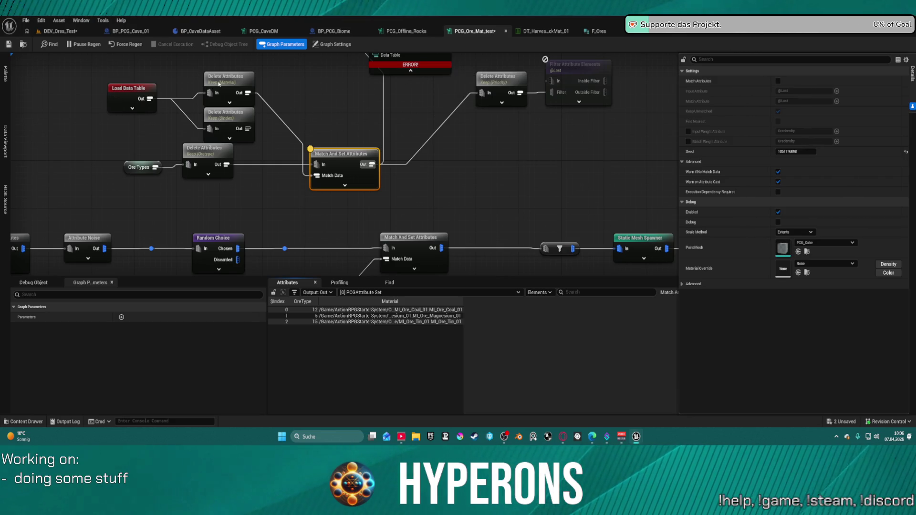
left_click(233, 81)
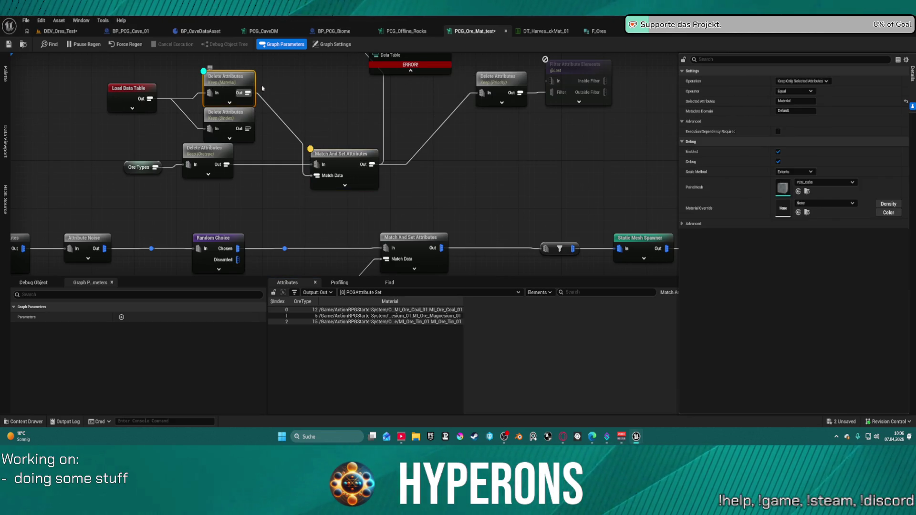
key("a")
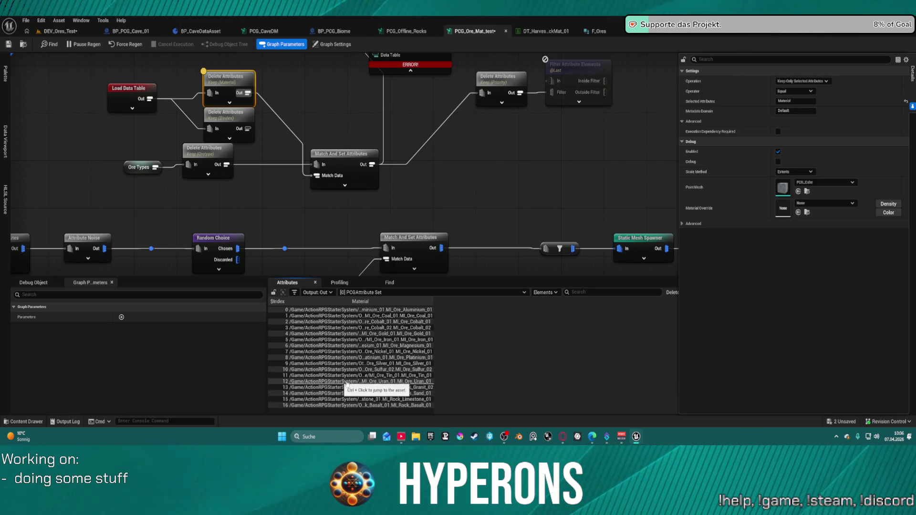
Inspect Match And Set Attributes output: OreType 12, 5 and 15 with coal, magnesium and tin materials.
left_click_drag(348, 137, 337, 194)
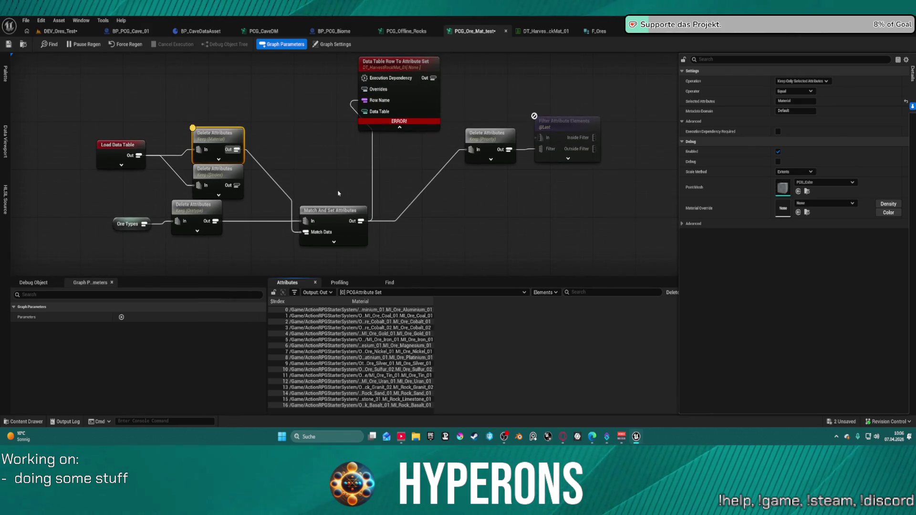
left_click(323, 225)
left_click_drag(322, 225, 348, 145)
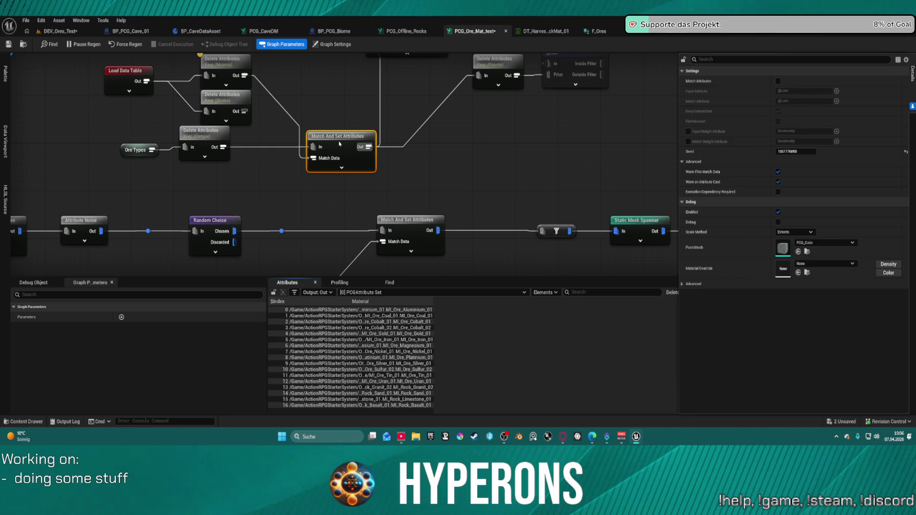
key("a")
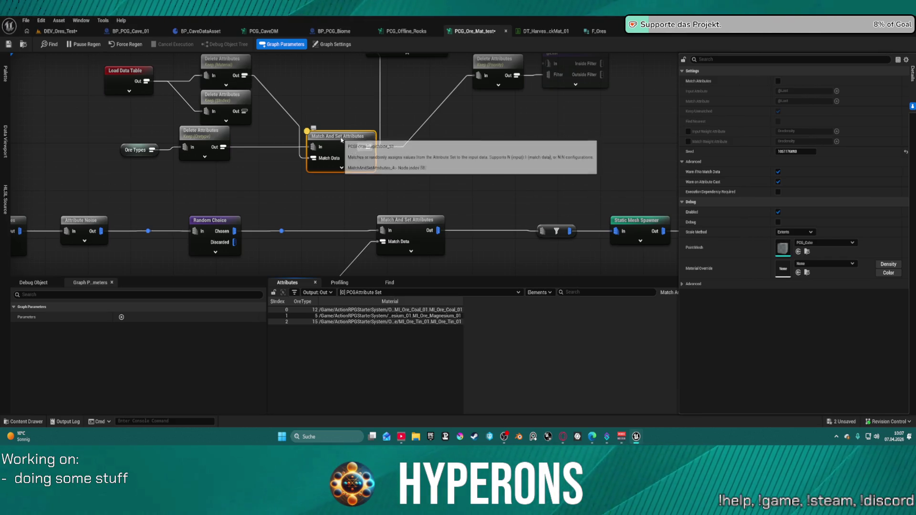
left_click(687, 141)
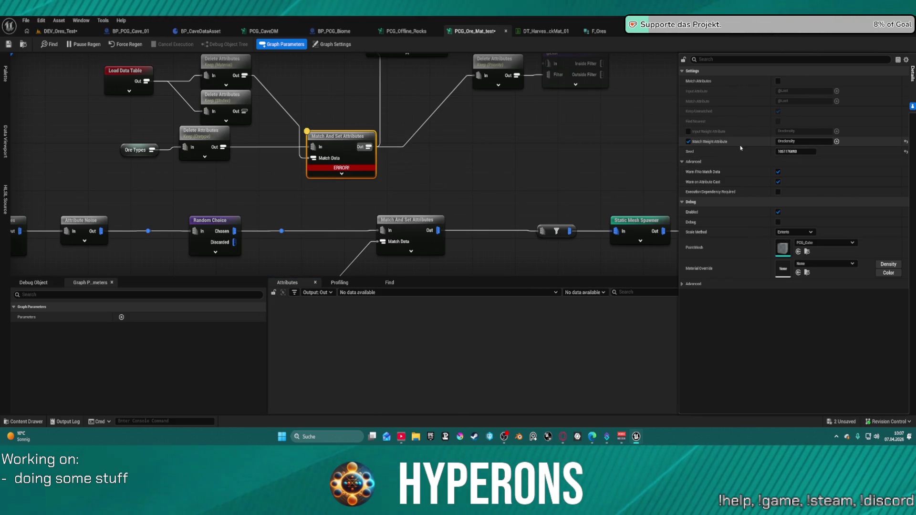
left_click(803, 141)
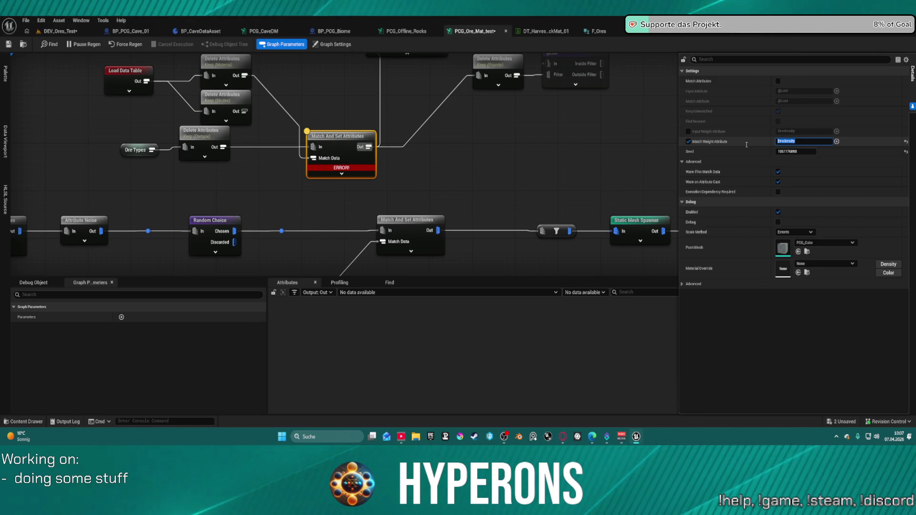
type("1")
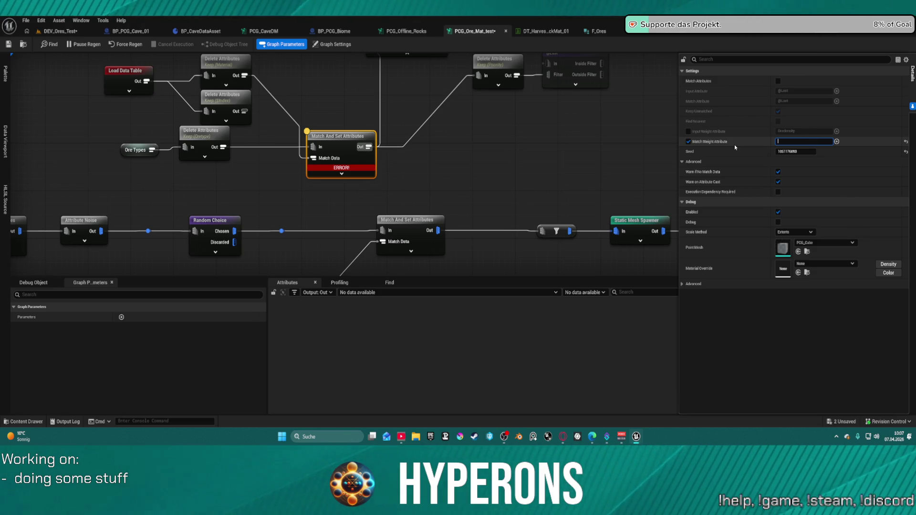
type("Index")
key("Return")
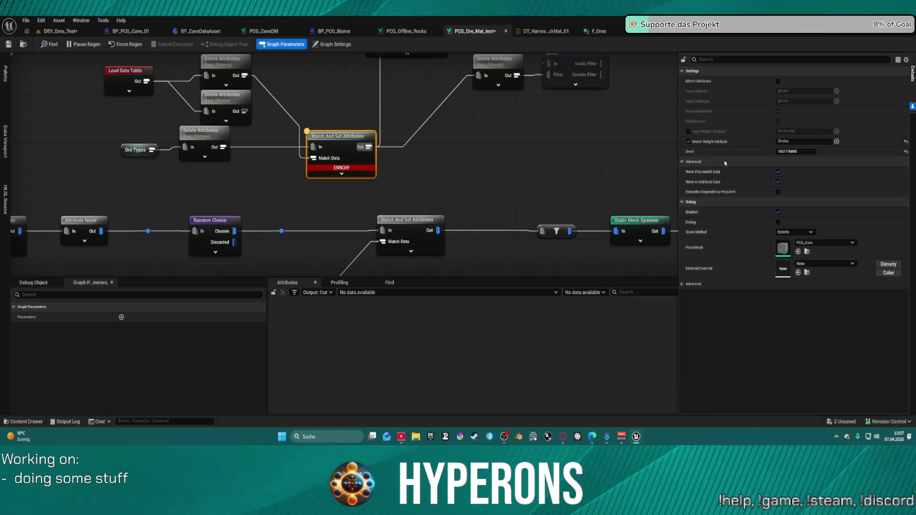
left_click(688, 141)
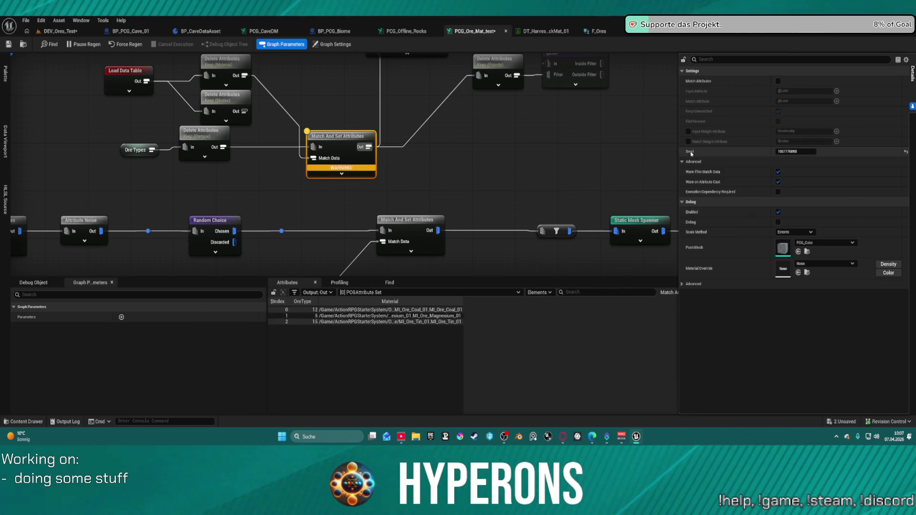
left_click(327, 125)
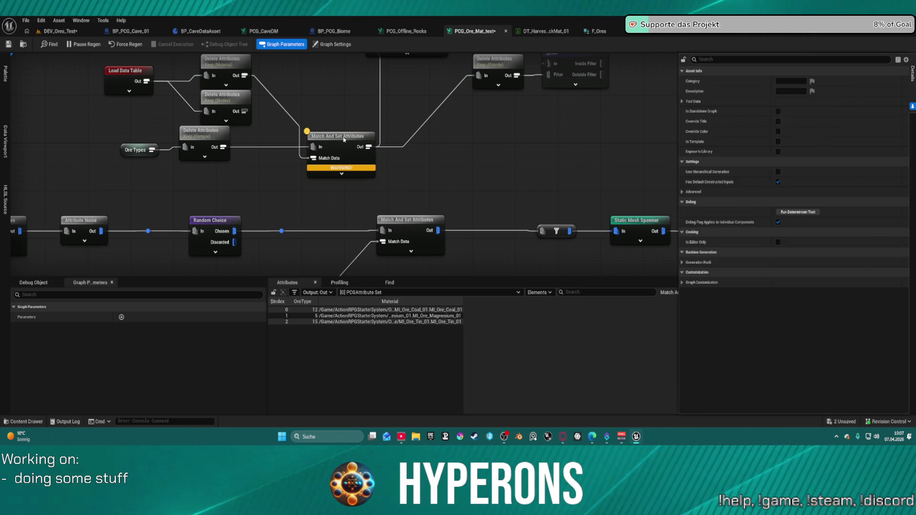
left_click(346, 168)
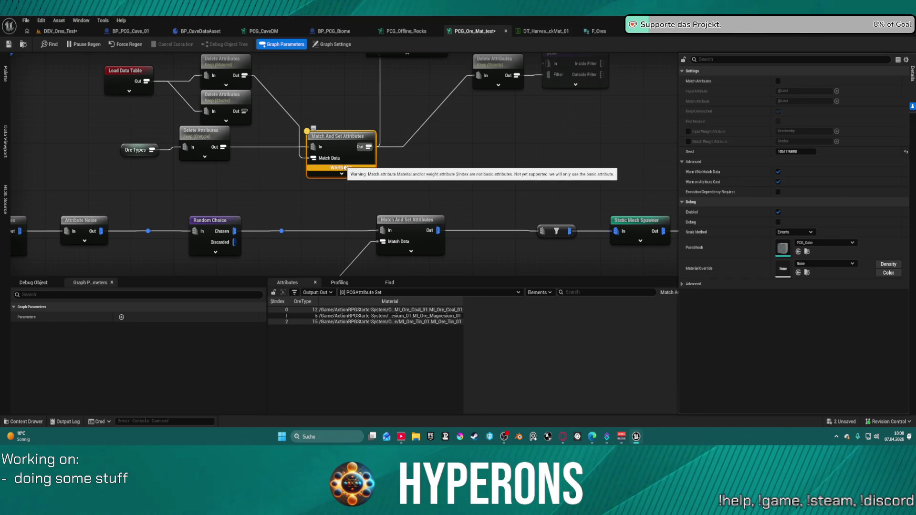
left_click(688, 141)
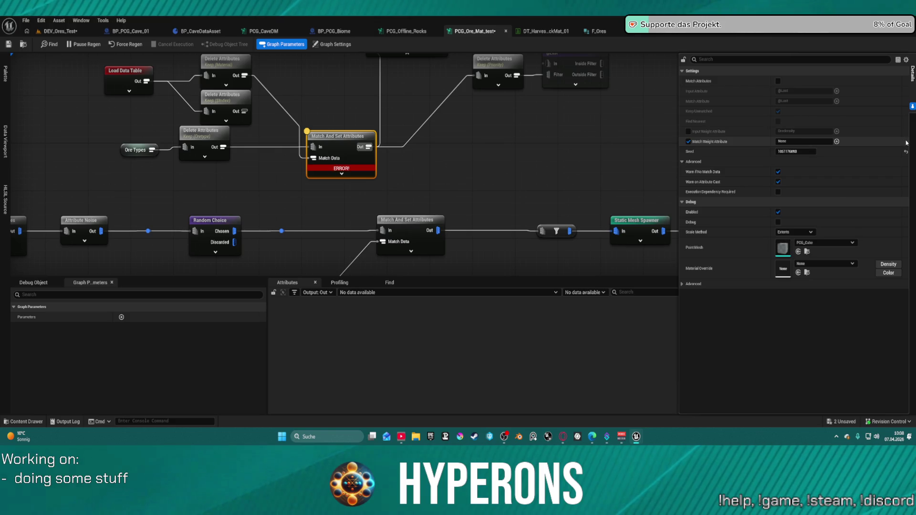
left_click(688, 141)
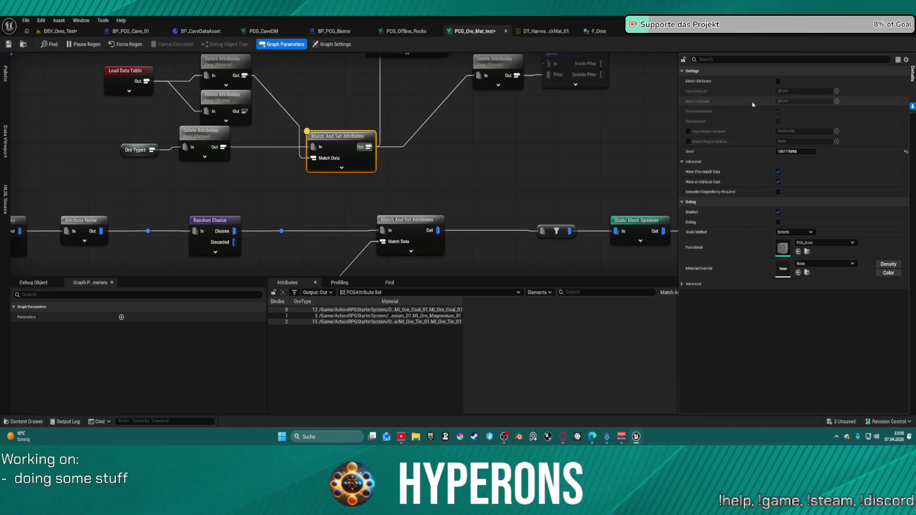
left_click(778, 81)
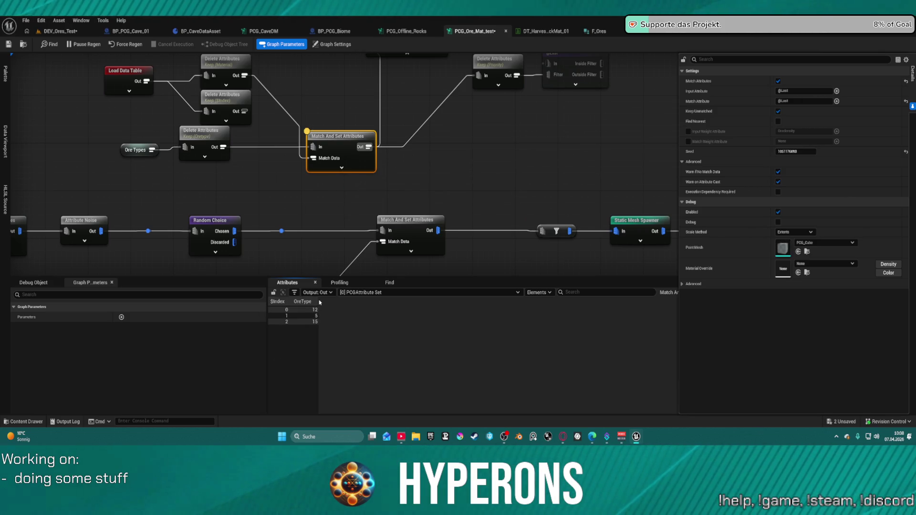
left_click(778, 81)
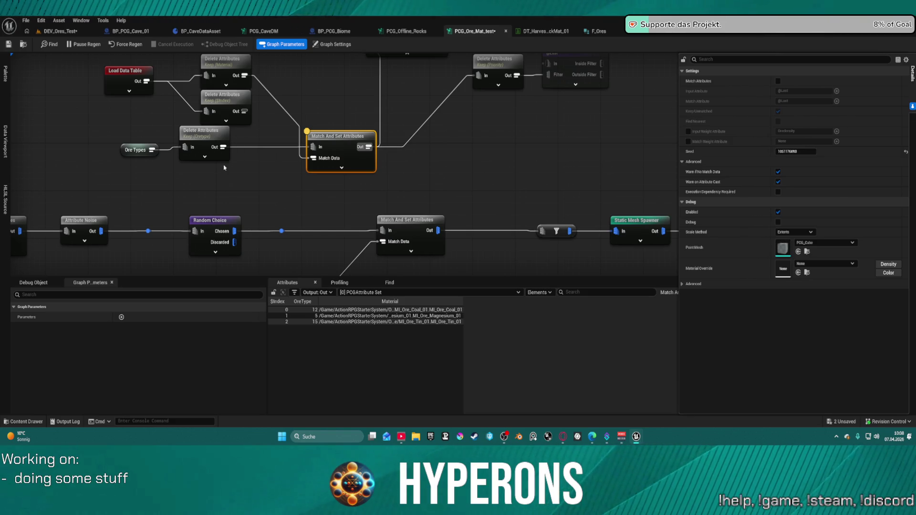
left_click(205, 141)
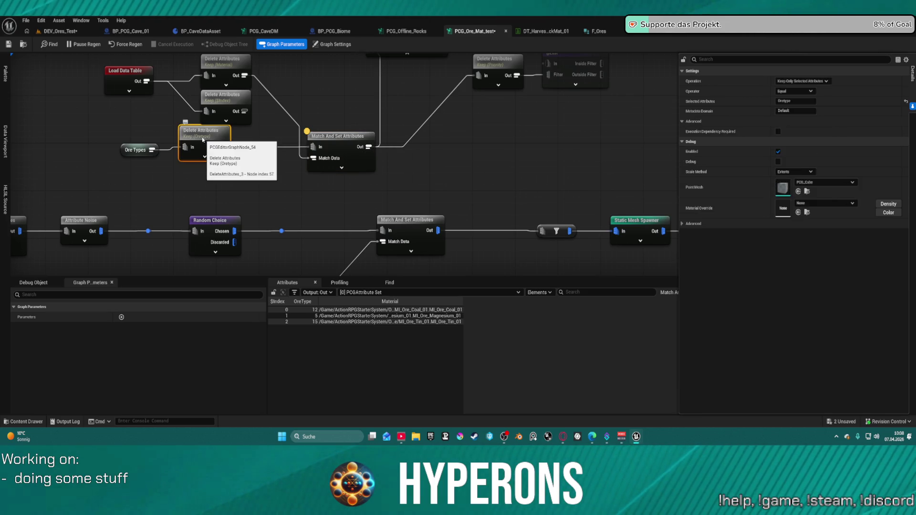
Inspect and debug the Oretype Delete Attributes node, picking its OreType 15 row.
key("a")
key("d")
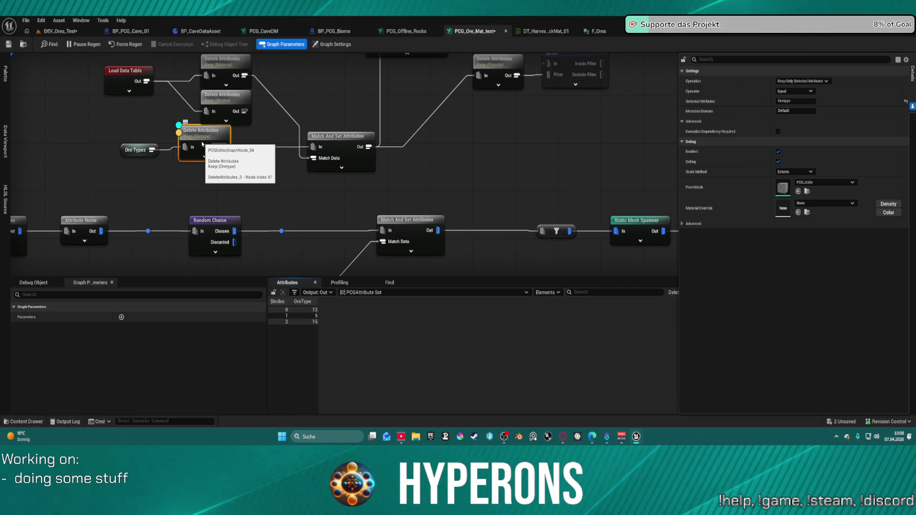
left_click(315, 321)
left_click(262, 168)
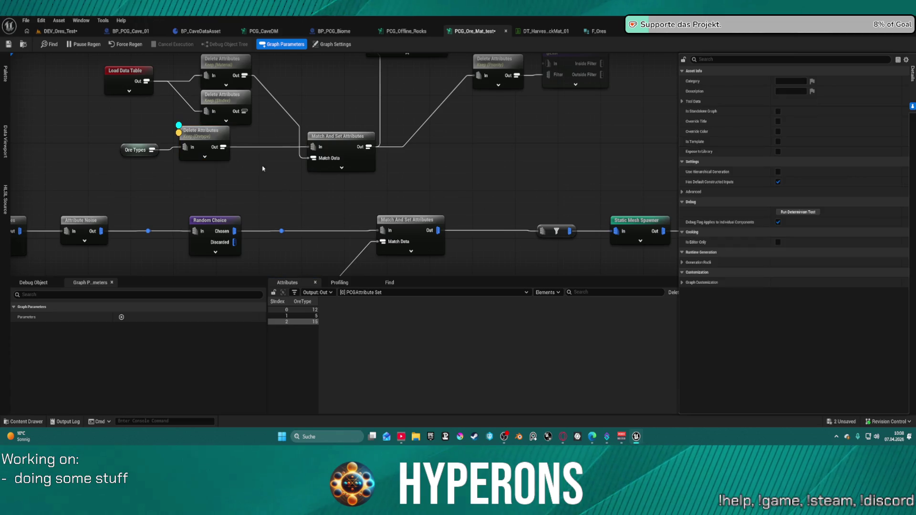
Compare outputs of the Oretype and Material Delete Attributes nodes and Match And Set Attributes.
left_click(197, 138)
left_click(230, 68)
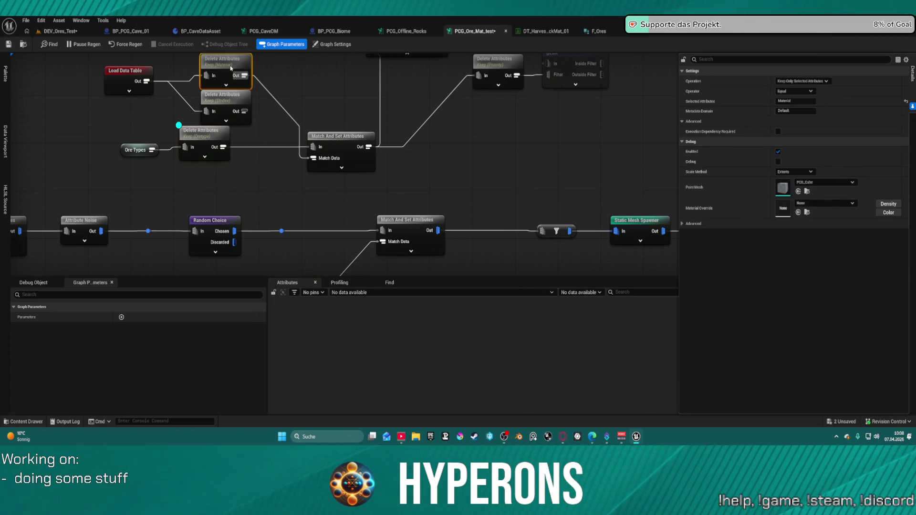
left_click(341, 142)
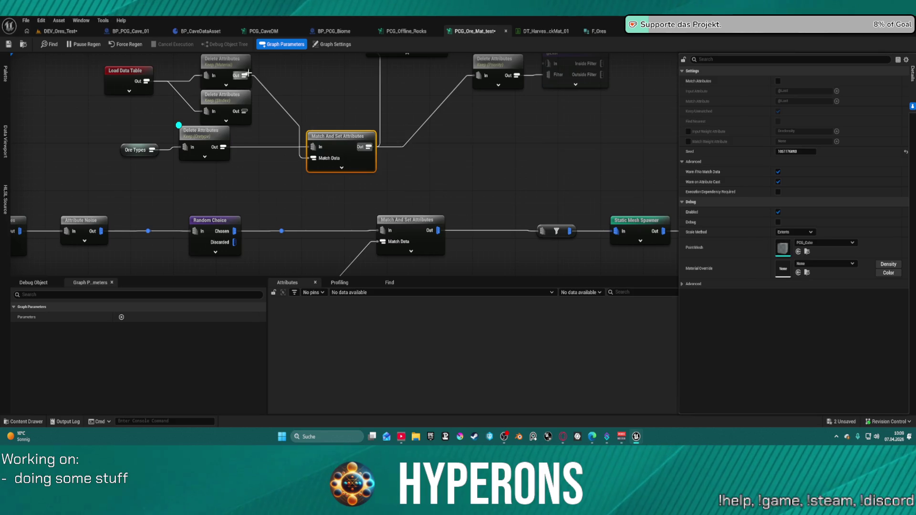
Add an Add Attribute node via the 'add attri' search after a failed 'set atttri' search.
right_click(275, 83)
type("set at")
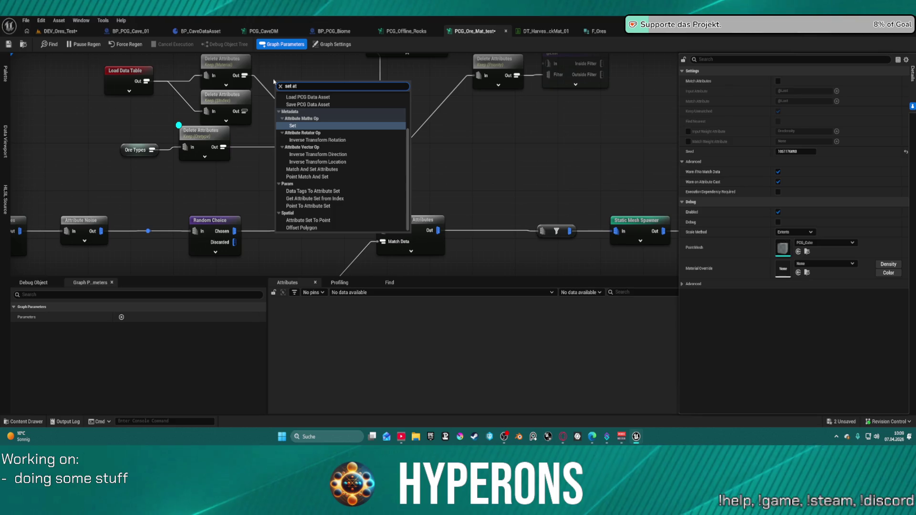
type("ttribu")
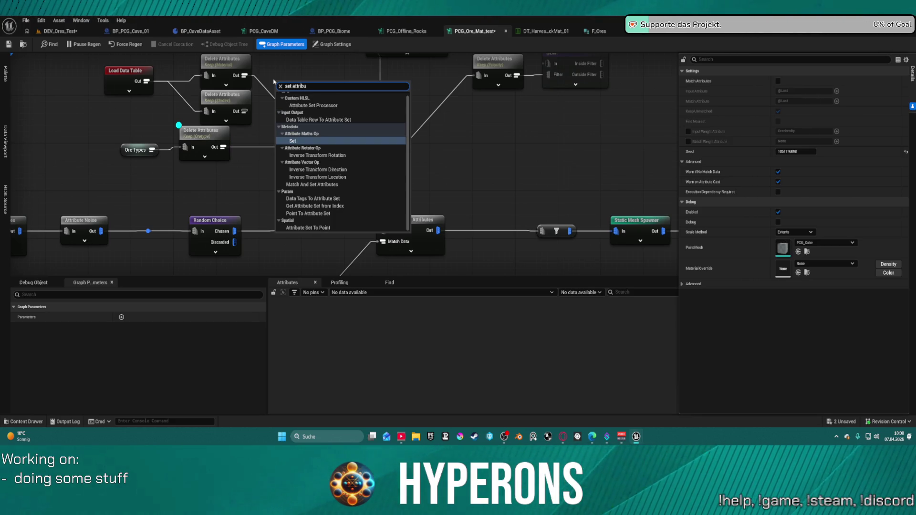
right_click(301, 68)
type("add attri")
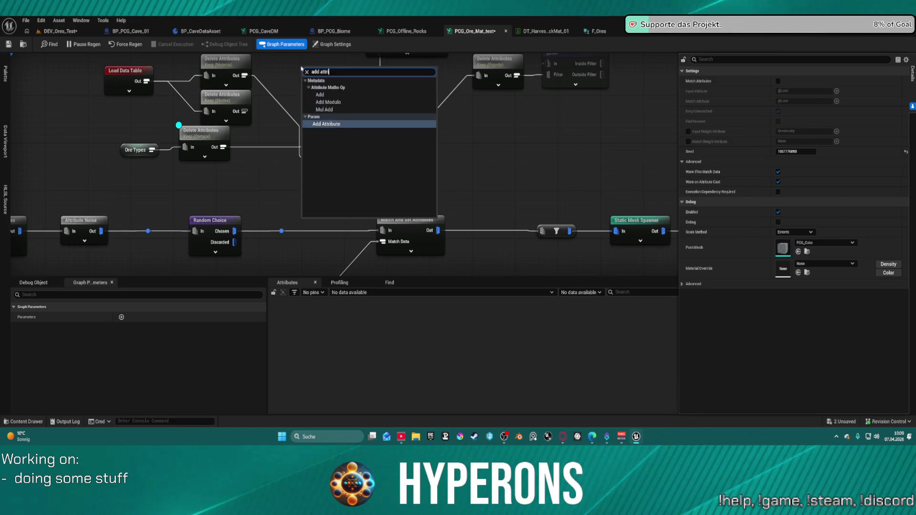
key("Return")
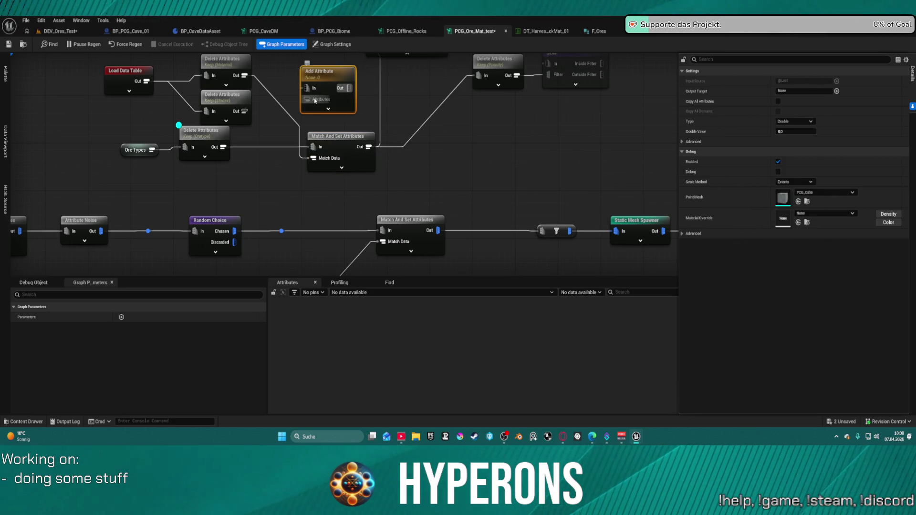
Feed the Oretype branch into Add Attribute, cut the Material wire from Match And Set, and inspect output.
left_click_drag(243, 75, 307, 88)
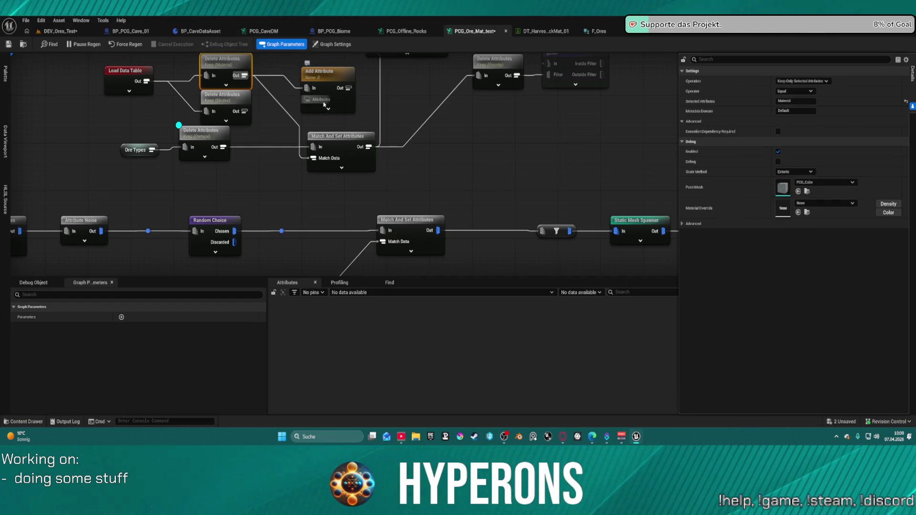
left_click(276, 101, "alt")
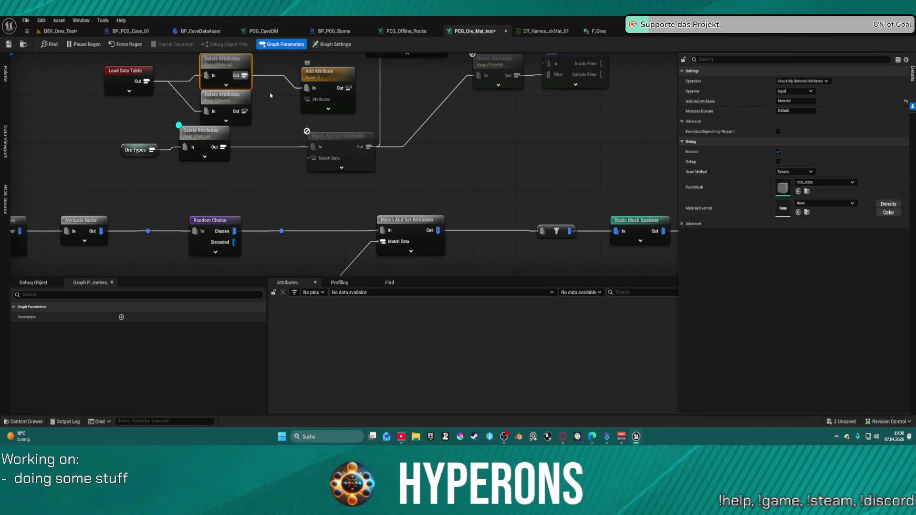
left_click(283, 78, "alt")
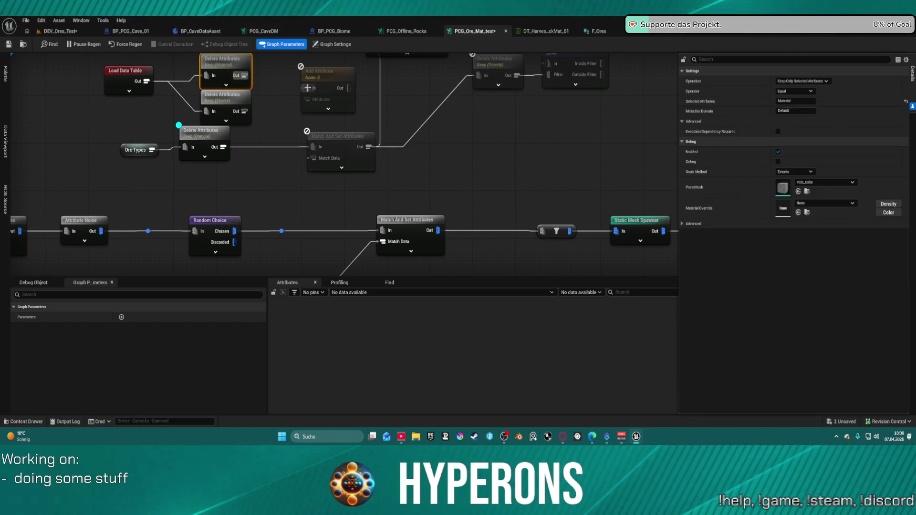
mouse_move(225, 149)
left_mouse_down()
mouse_move(311, 87)
mouse_move(260, 84)
mouse_move(310, 79)
left_mouse_up()
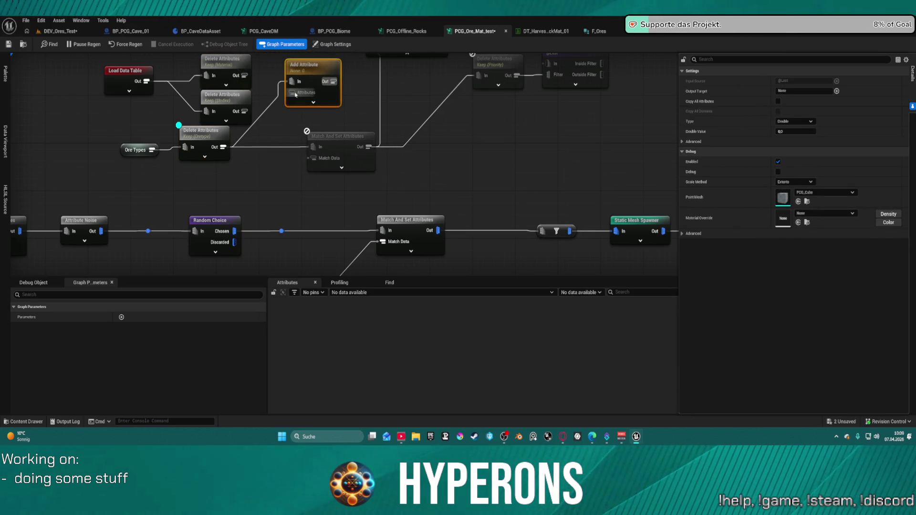
key("a")
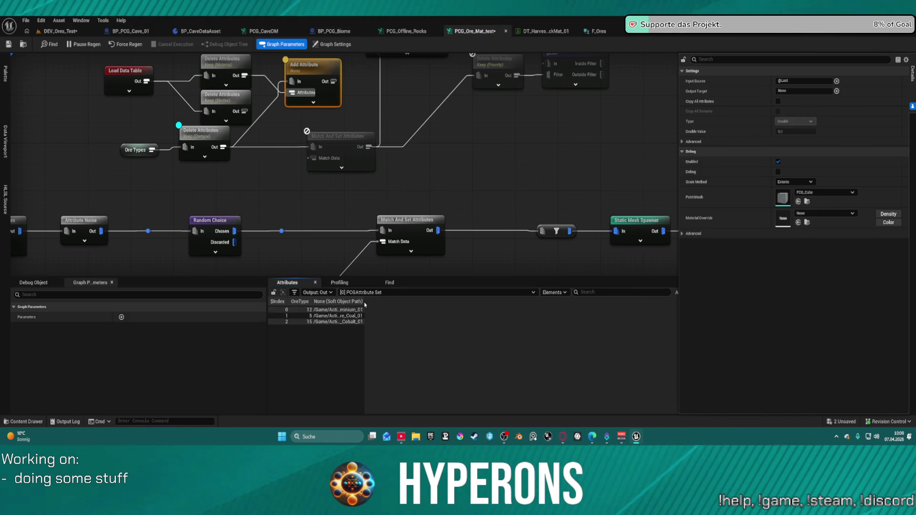
mouse_move(363, 299)
left_mouse_down()
mouse_move(642, 299)
mouse_move(627, 300)
left_mouse_up()
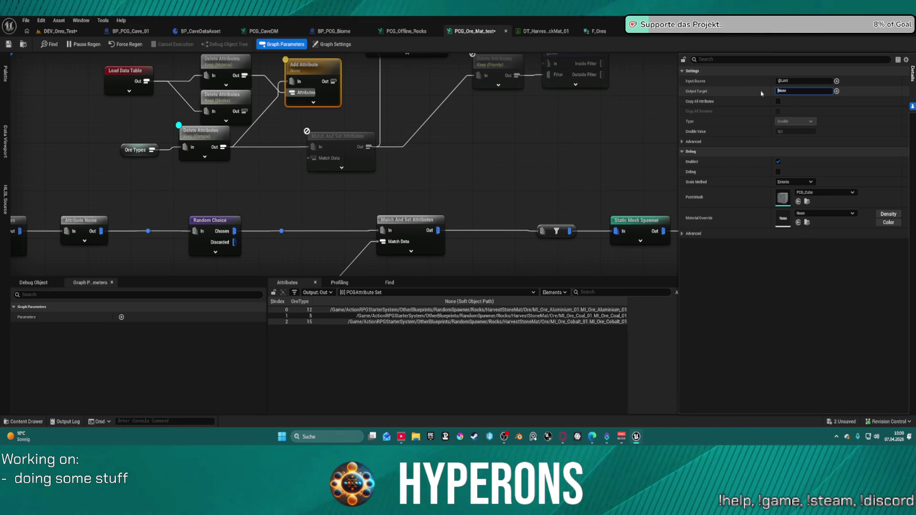
Compare the Material and $Index Delete Attributes nodes with Add Attribute, then view DT_HarvestRockMat_01.
left_click(240, 64)
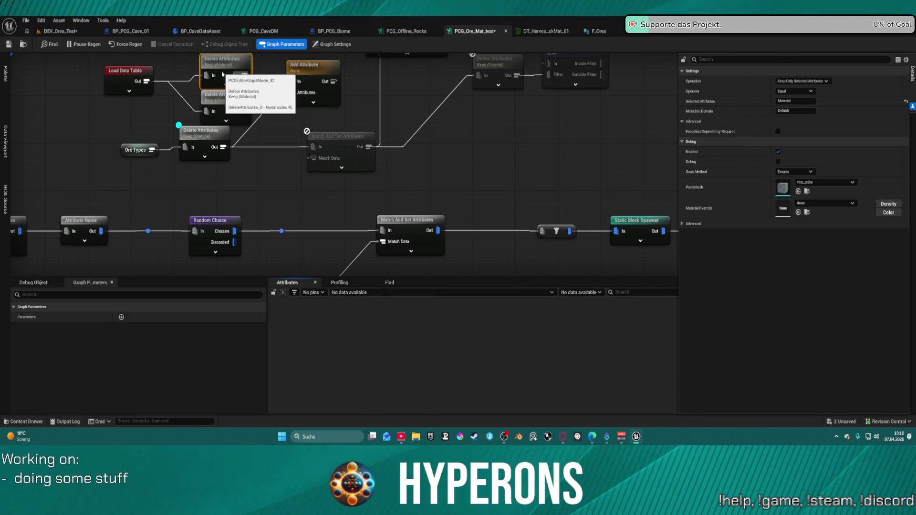
left_click(245, 95)
left_click(318, 81)
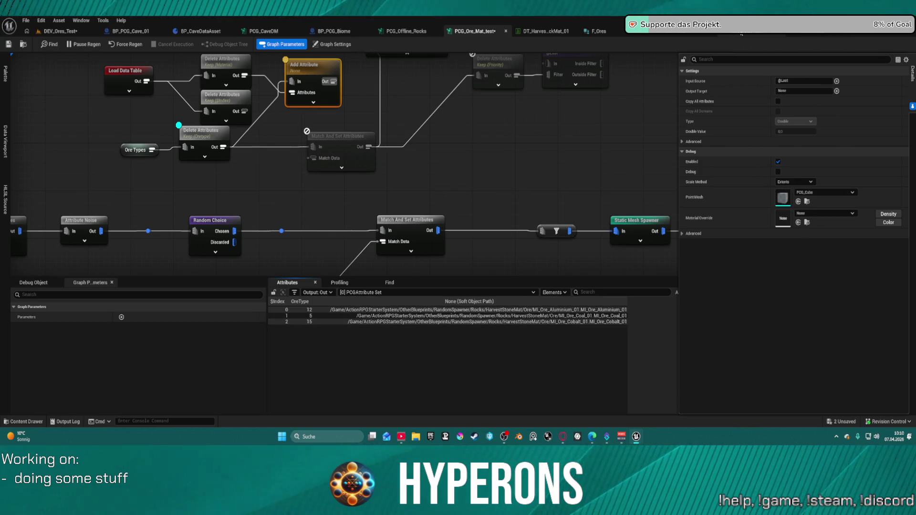
left_click(547, 31)
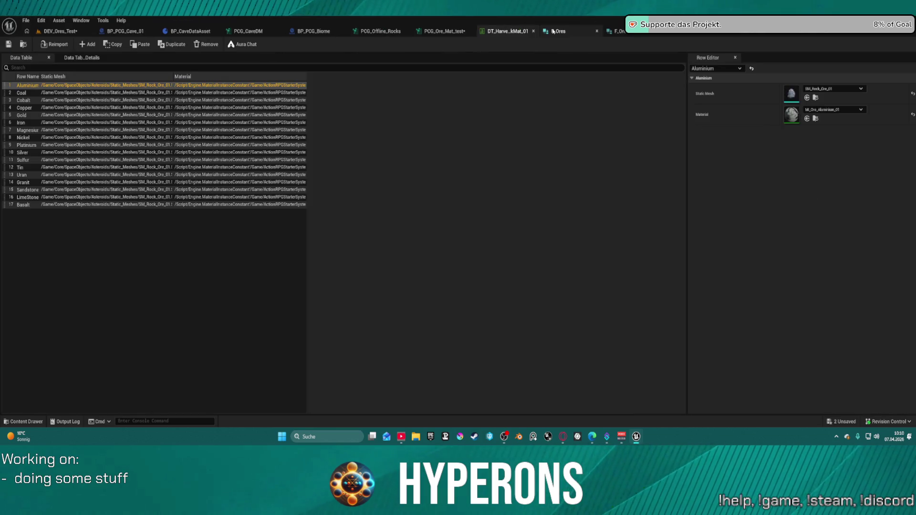
left_click(552, 31)
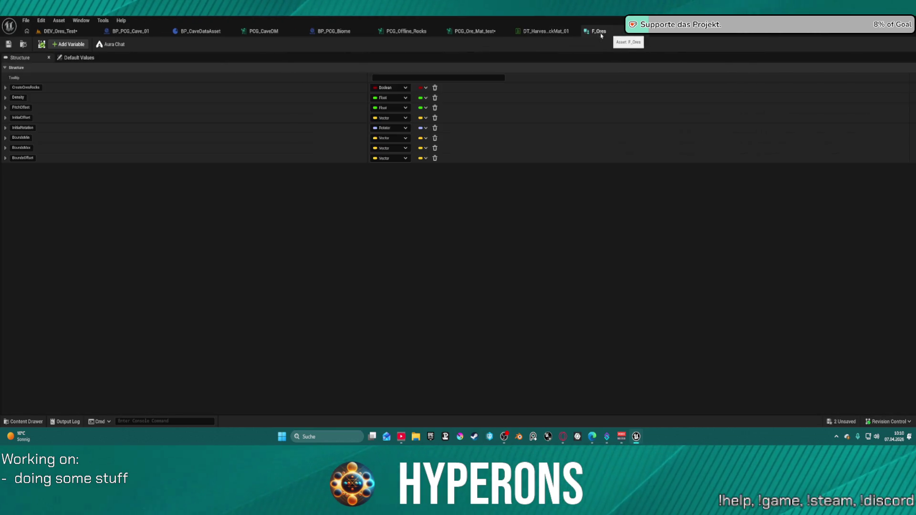
left_click(547, 34)
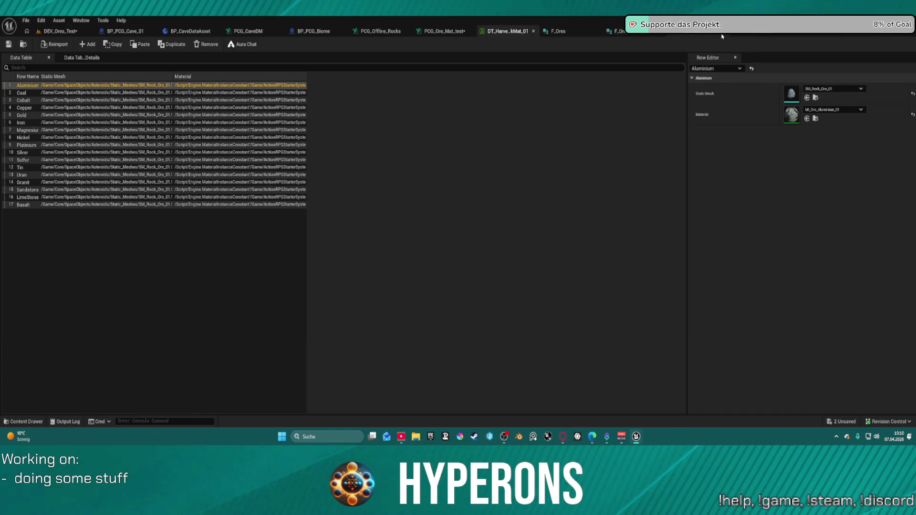
key("ctrl+space")
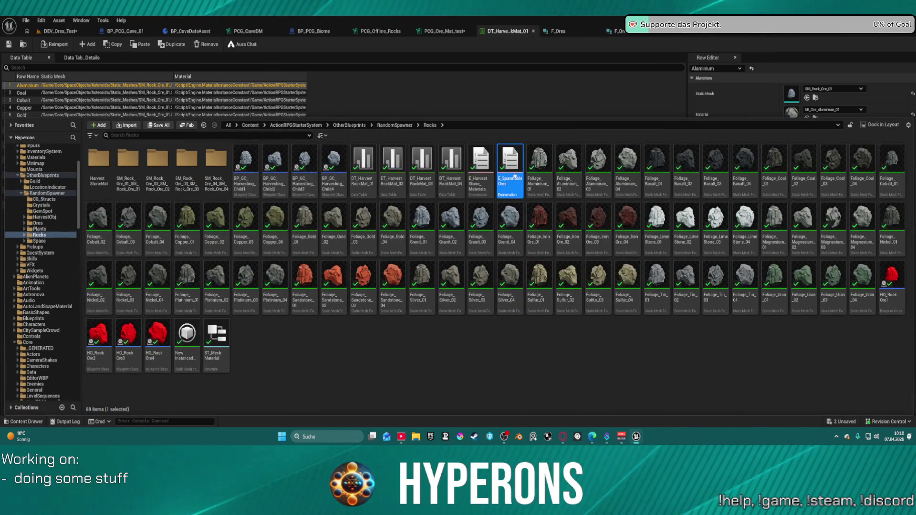
left_click(483, 157)
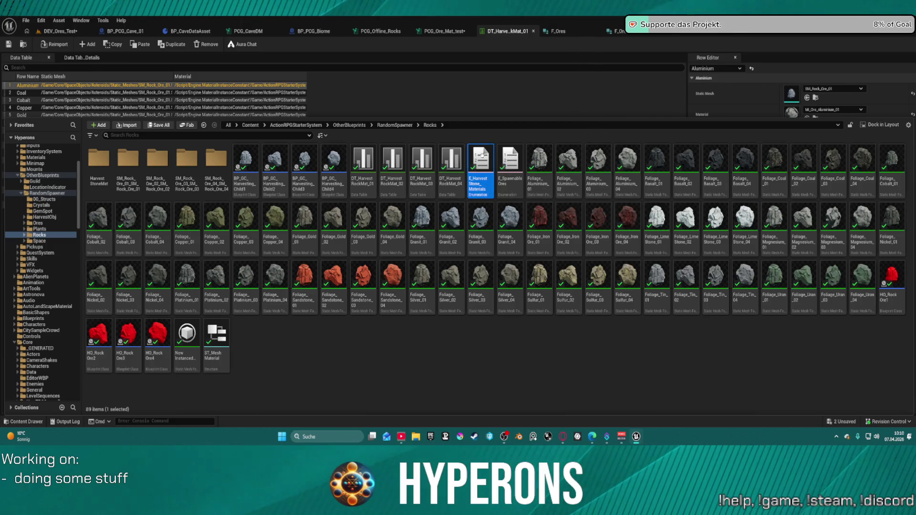
key("ctrl+space")
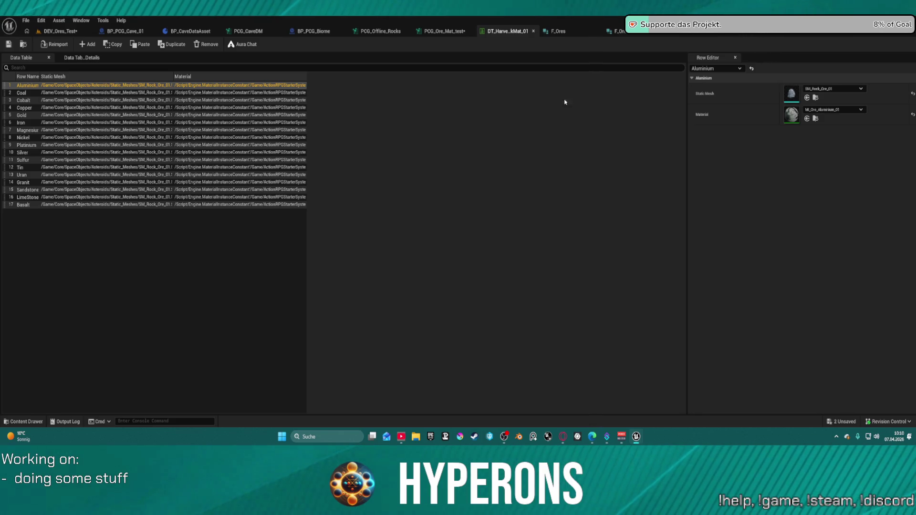
left_click(557, 31)
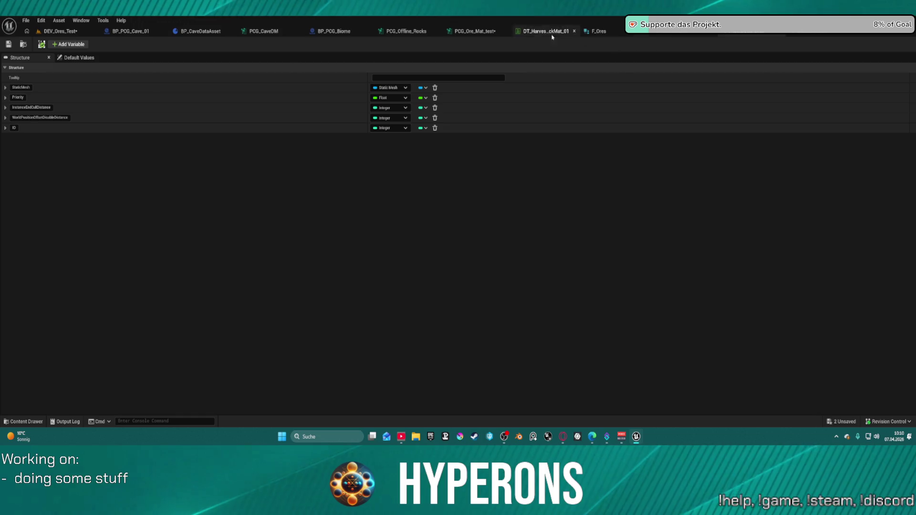
left_click(470, 32)
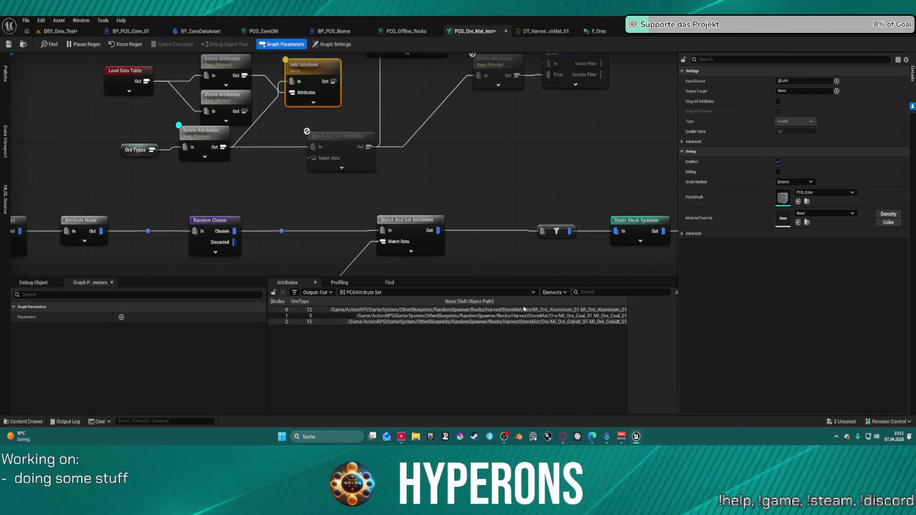
Rewire the Material Delete Attributes output into Match And Set Attributes and inspect its OreType-material output.
left_click_drag(341, 115, 382, 168)
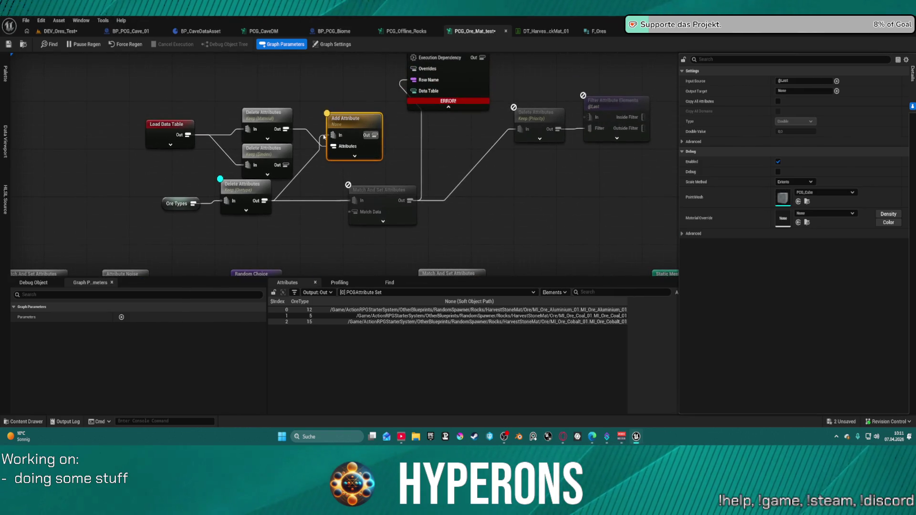
left_click_drag(285, 129, 354, 200)
left_click(382, 191)
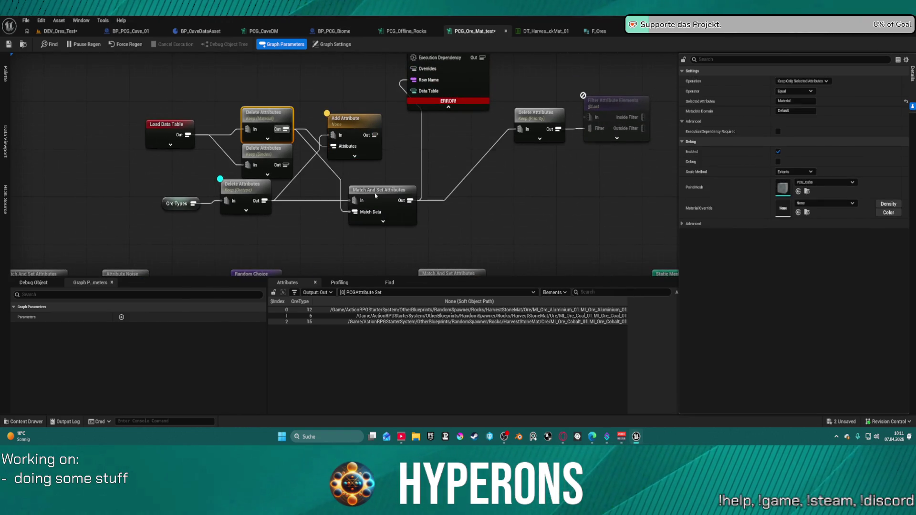
key("a")
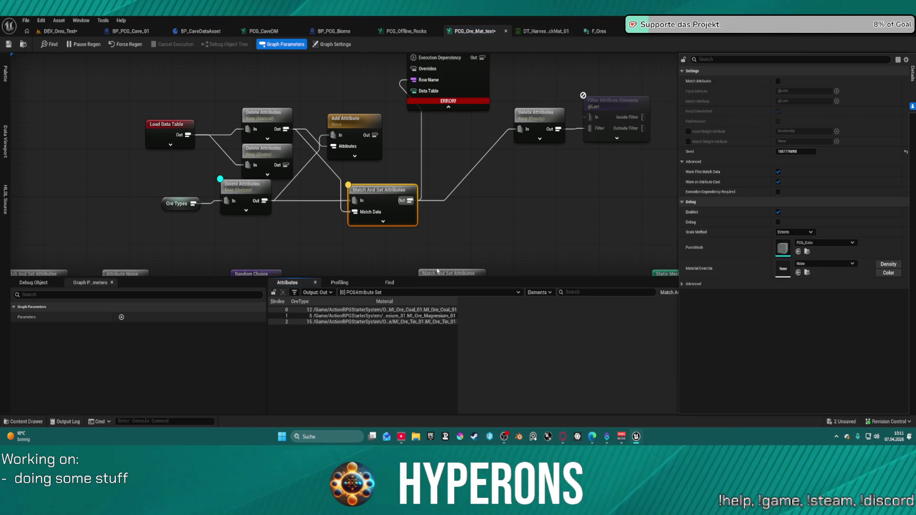
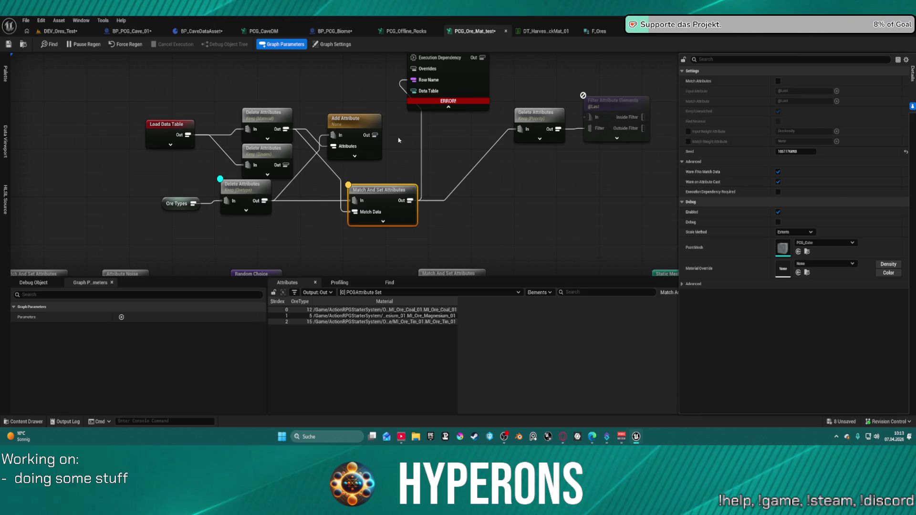
Force-regenerate the ore graph and view the result in the DEV_Ores_Test level.
left_click(126, 44)
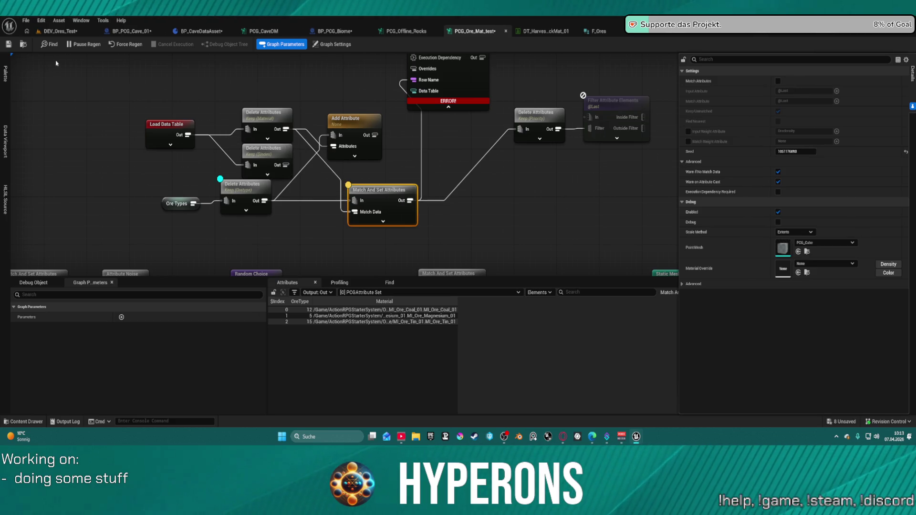
left_click(61, 32)
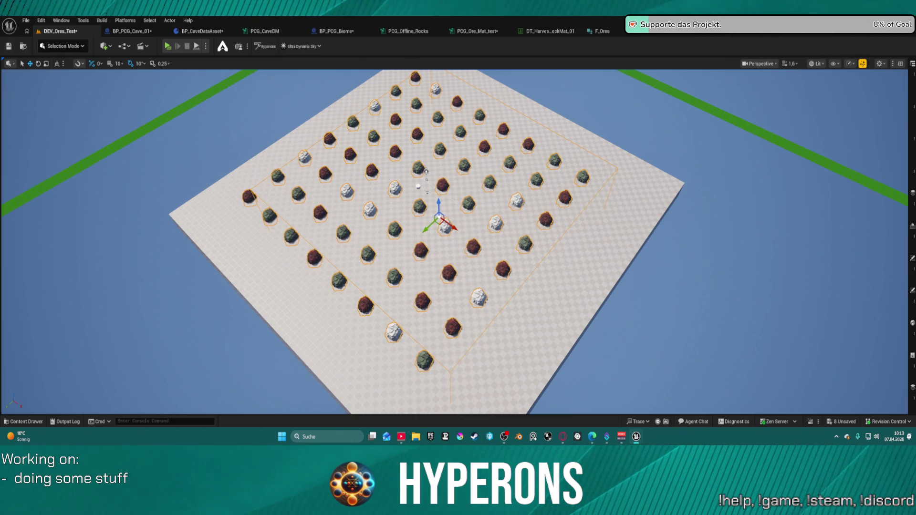
Fly closer to the coloured ore rocks, nudge the cave actor, and bring up BP_PCG_Cave_01.
scroll(453, 238, "up", 10)
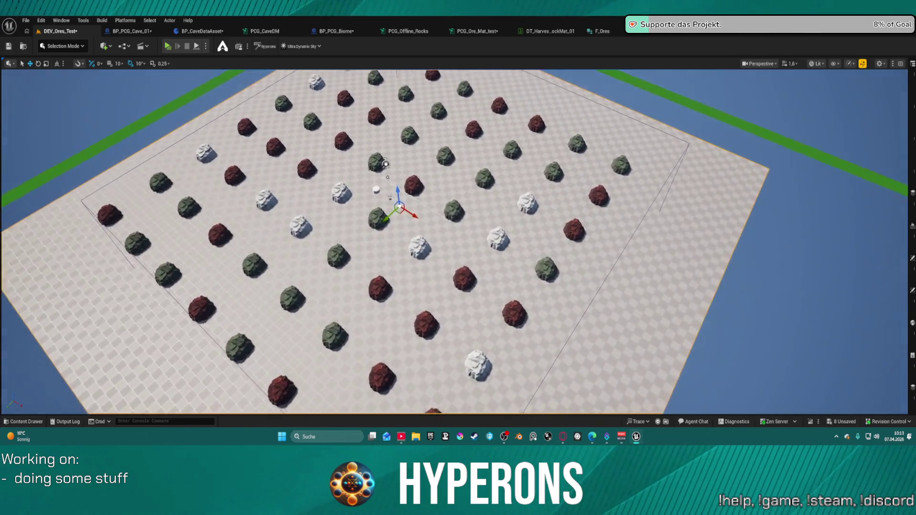
scroll(452, 205, "up", 1)
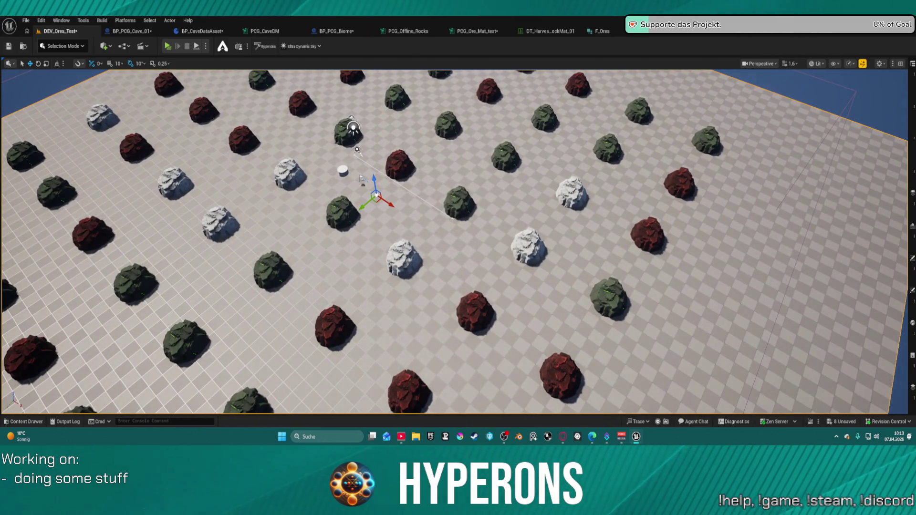
left_click_drag(349, 151, 342, 147)
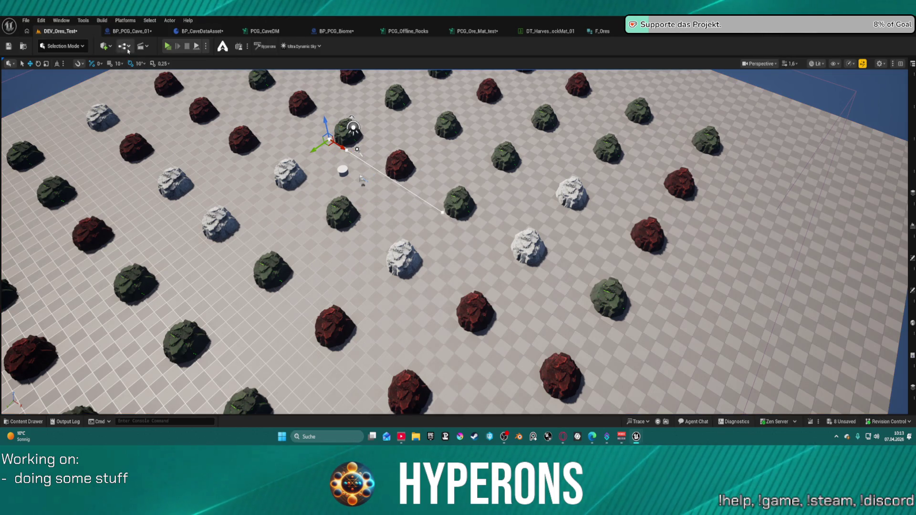
left_click(130, 31)
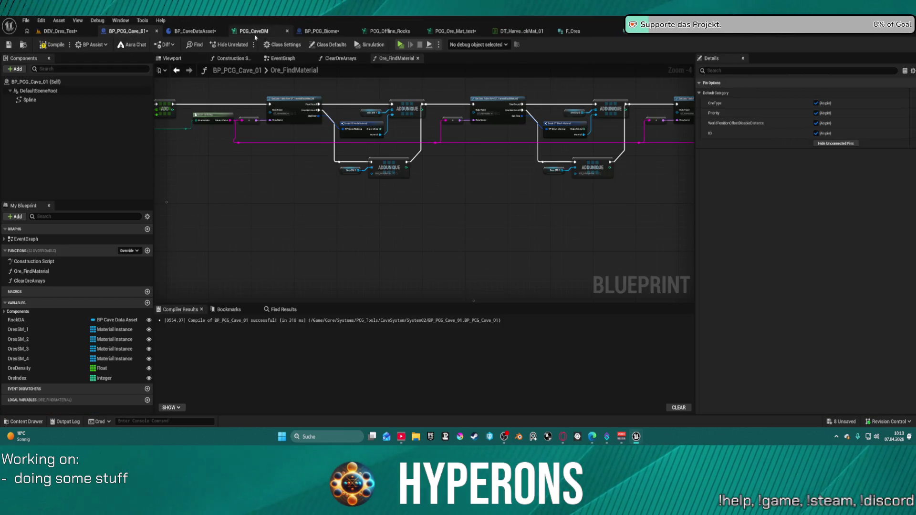
In the PCG_Ore_Mat_test graph, start a connection from Load Data Table, then cancel it.
left_click(455, 31)
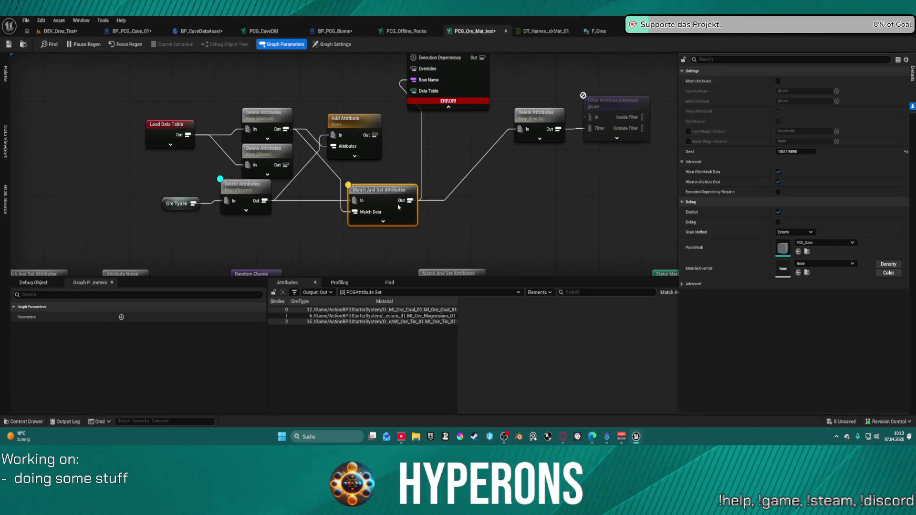
left_click(167, 136)
mouse_move(189, 135)
left_mouse_down()
mouse_move(210, 112)
mouse_move(192, 143)
mouse_move(157, 119)
left_mouse_up()
left_click(194, 111)
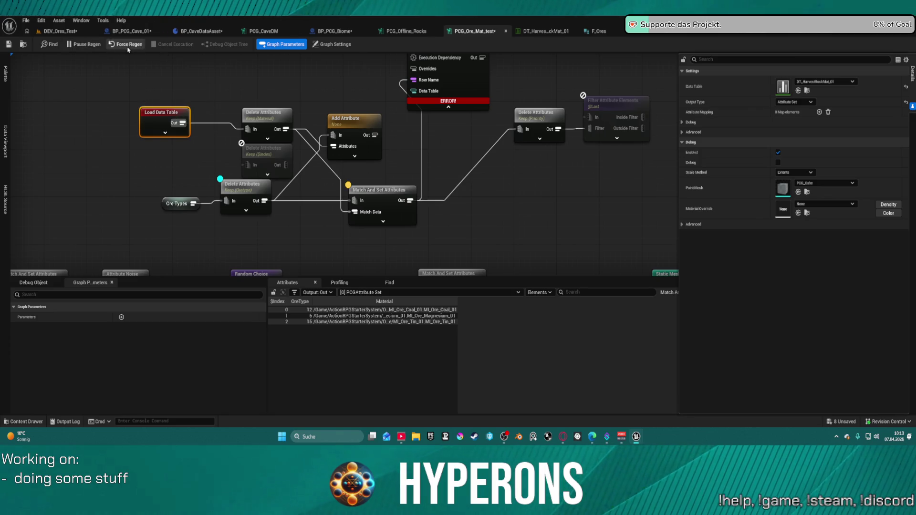
Inspect Match And Set Attributes and wire Delete Attributes (Material) Out into its Match Data.
left_click(386, 201)
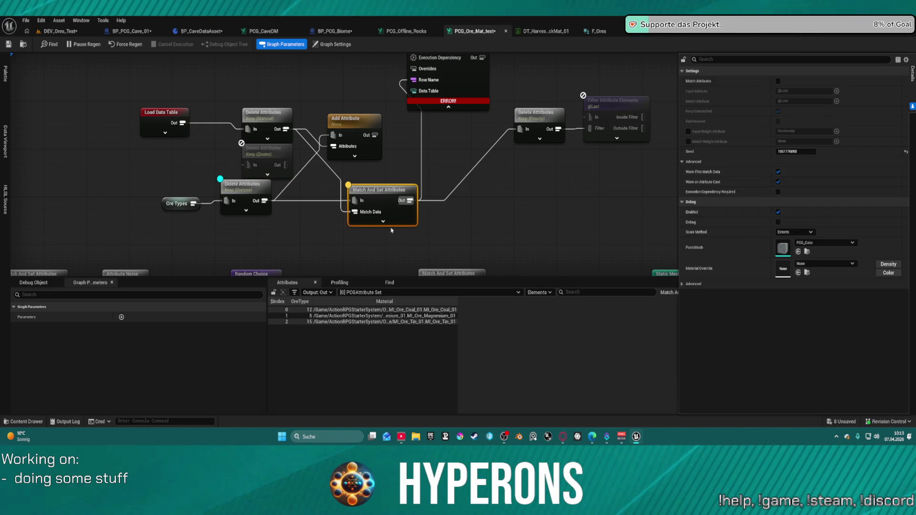
key("a")
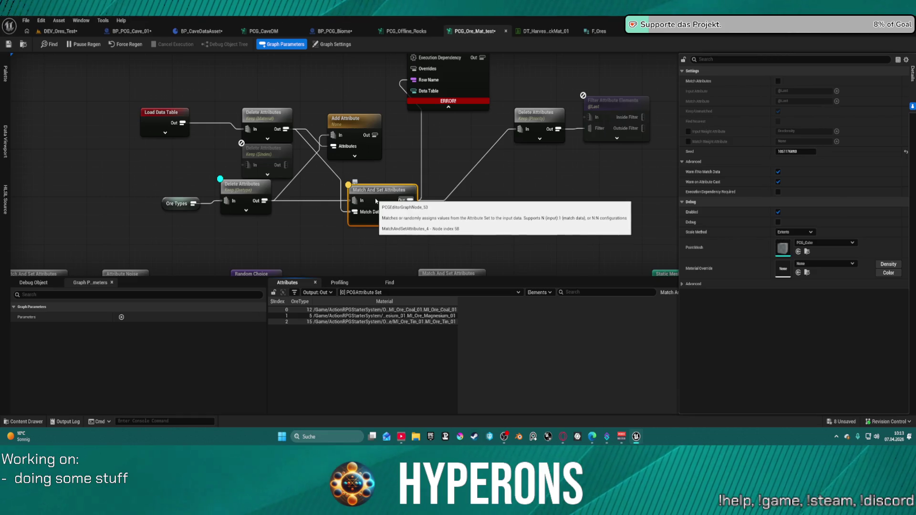
key("e")
left_click(267, 120)
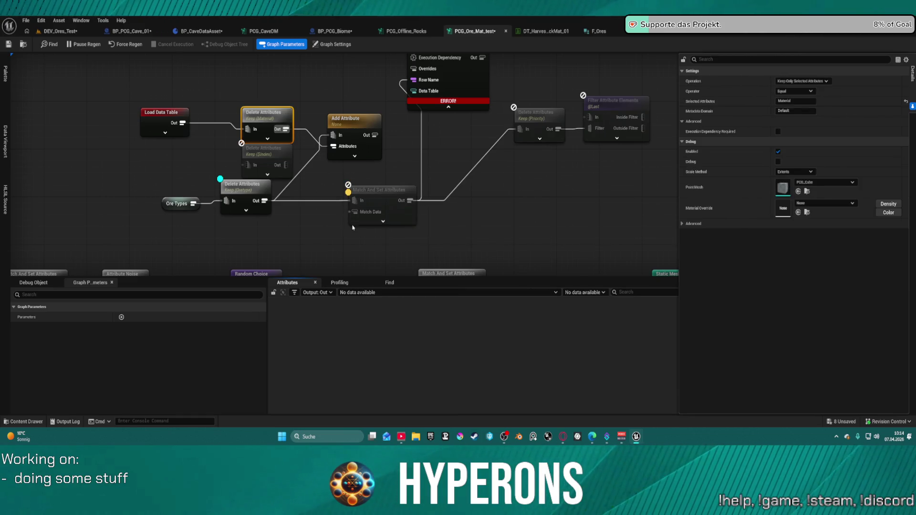
left_click(377, 217)
mouse_move(354, 212)
left_mouse_down()
mouse_move(303, 135)
mouse_move(293, 141)
left_mouse_up()
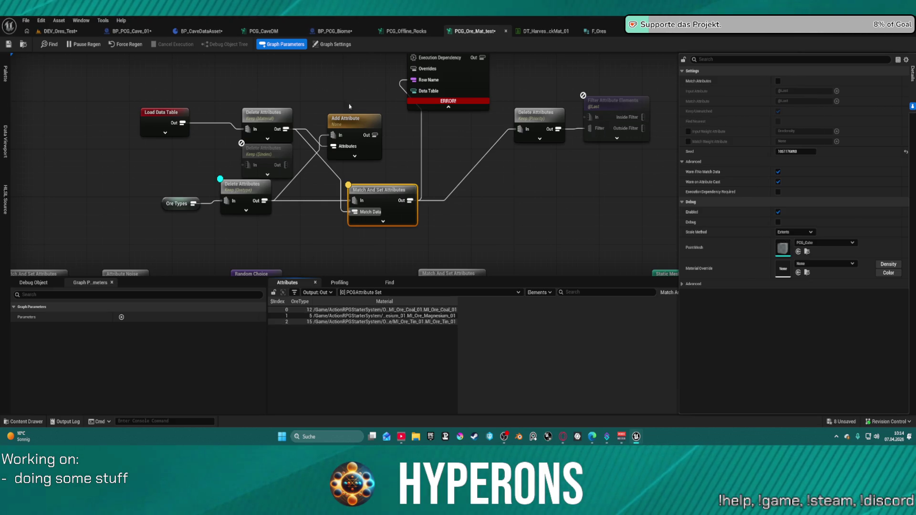
left_click(812, 34)
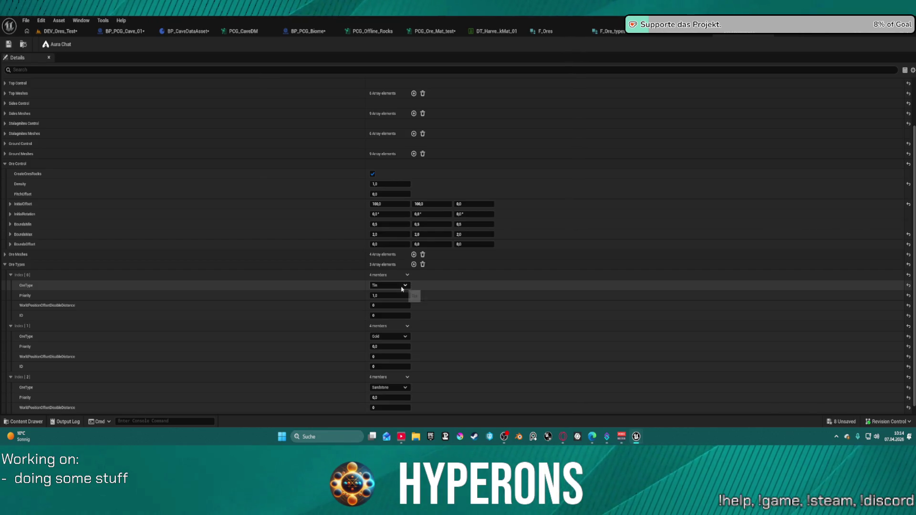
Change the ore types at Index 0 to Uran and Index 1 to Iron.
left_click(401, 286)
left_click(388, 382)
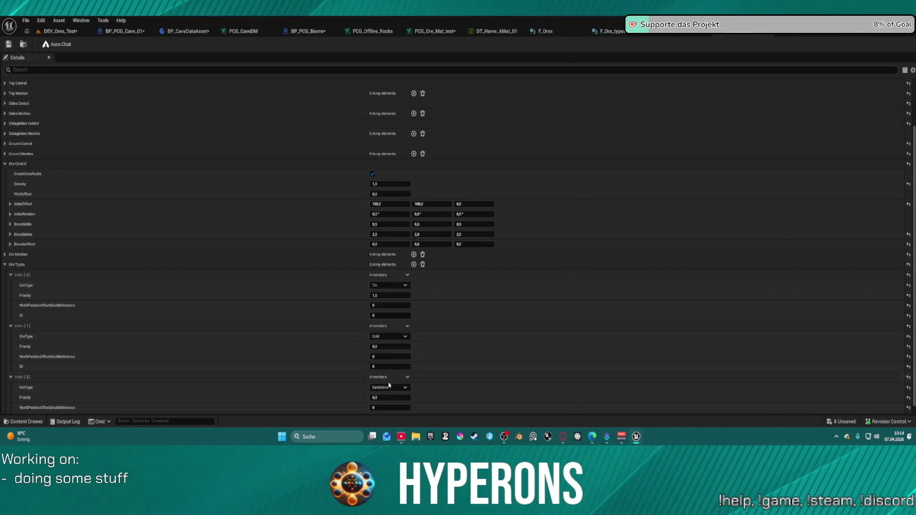
left_click(401, 336)
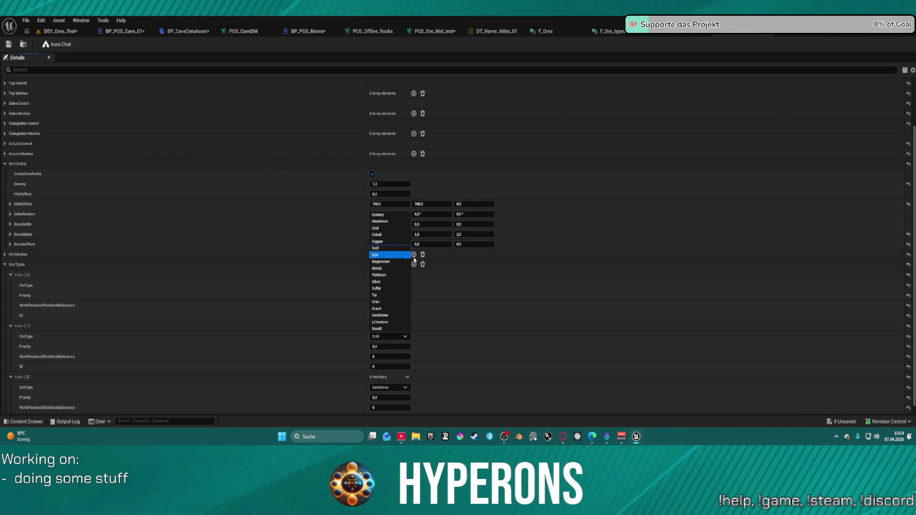
left_click(382, 248)
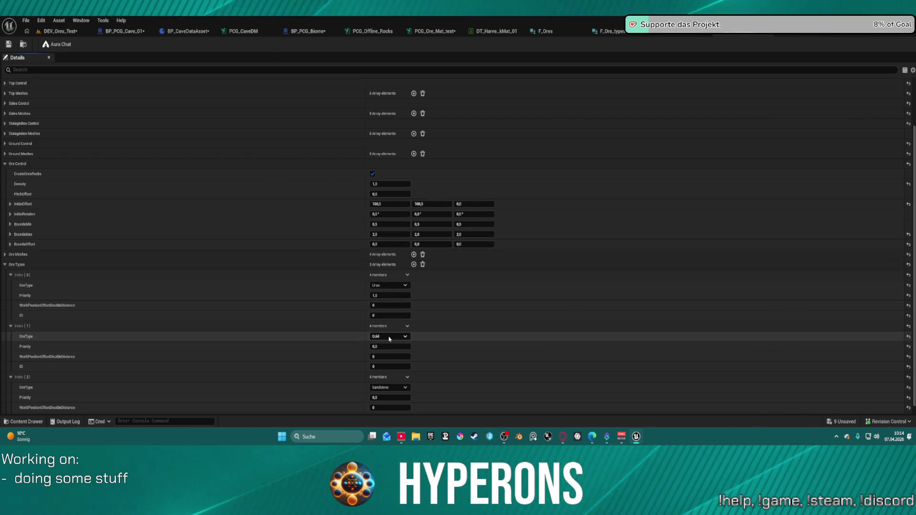
left_click(389, 338)
left_click(381, 252)
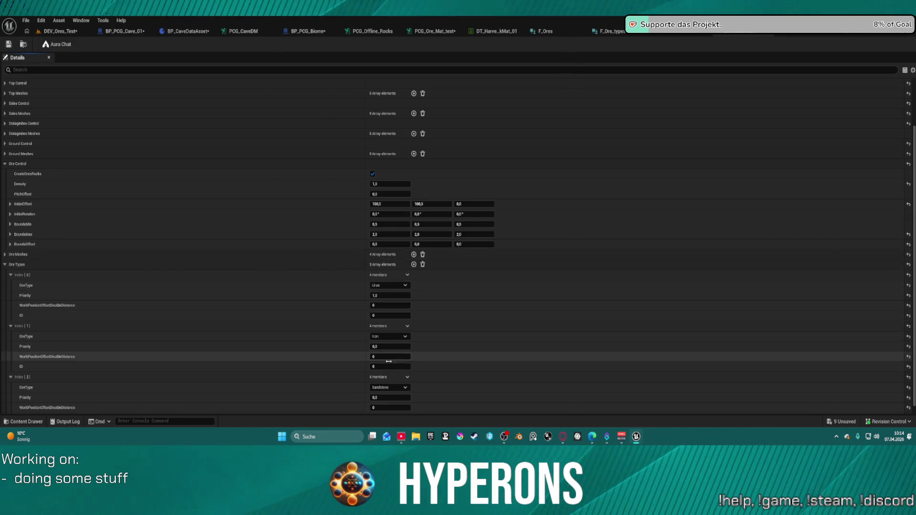
Leave the third ore type unchanged, save the ore types asset, and return to DEV_Ores_Test.
left_click(389, 387)
left_click(398, 375)
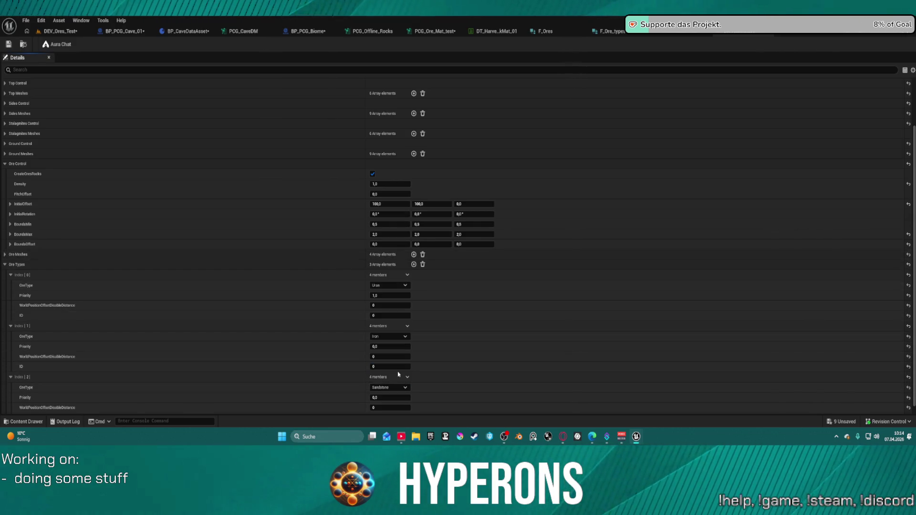
left_click(15, 44)
left_click(72, 32)
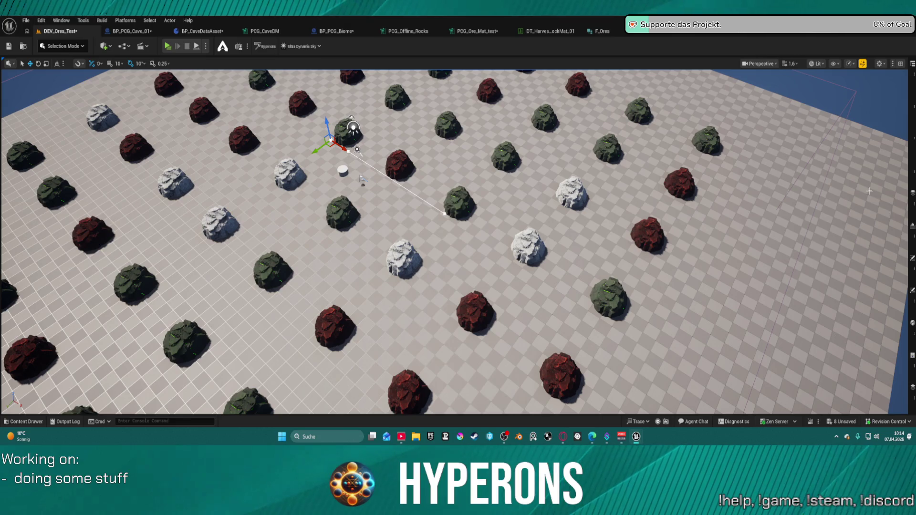
left_click(912, 290)
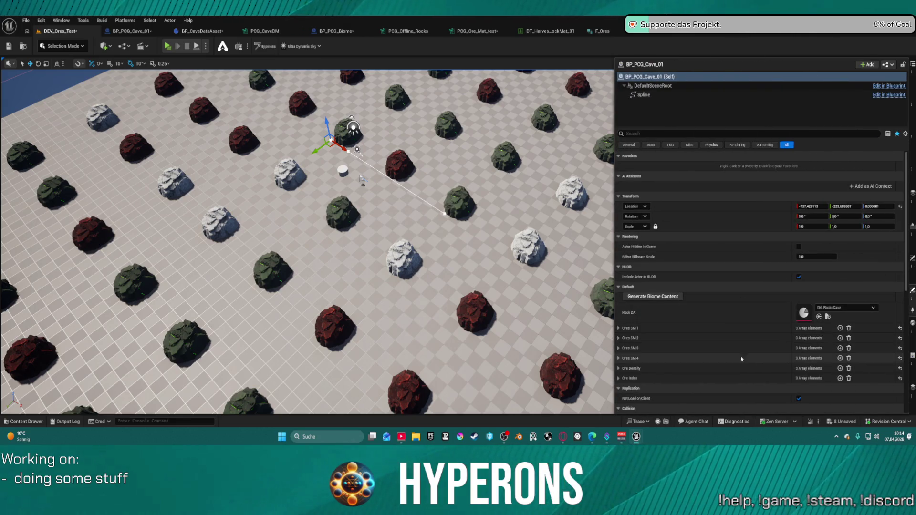
left_click(619, 379)
scroll(653, 384, "down", 5)
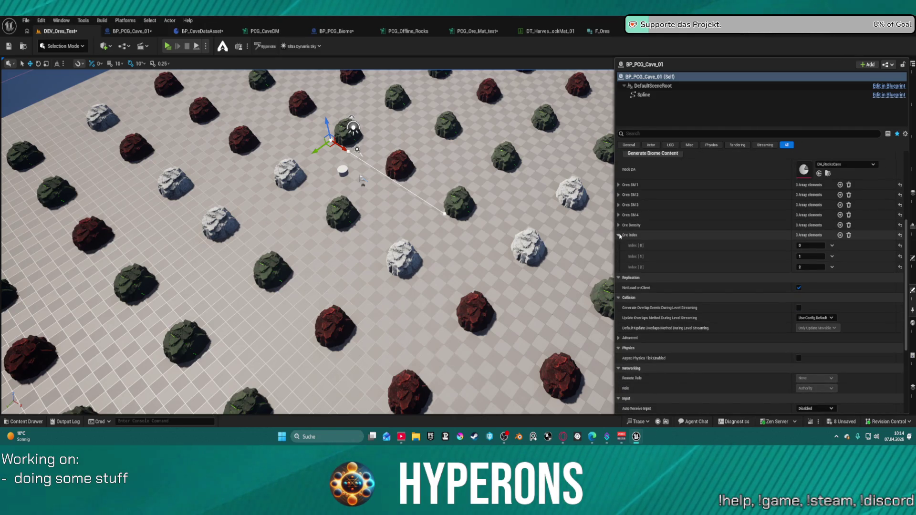
left_click(619, 235)
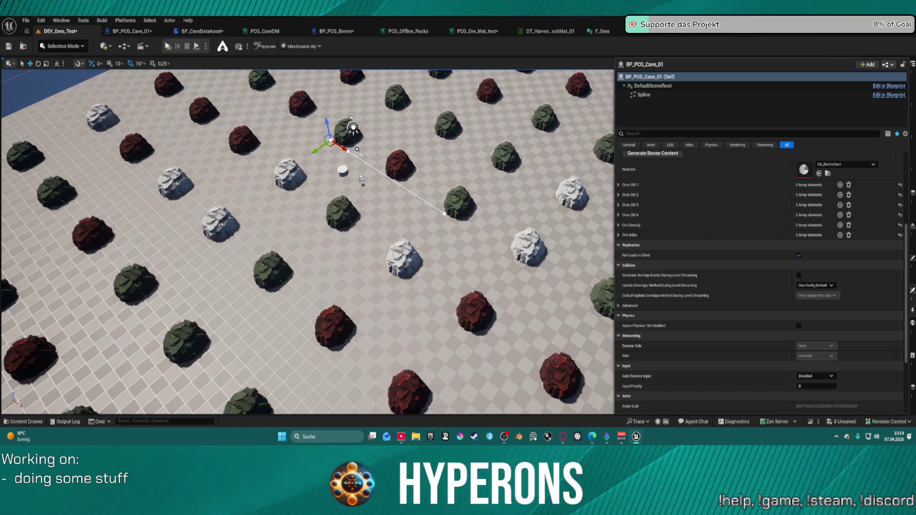
left_click(143, 47)
mouse_move(458, 239)
left_mouse_down()
mouse_move(458, 267)
mouse_move(439, 234)
left_mouse_up()
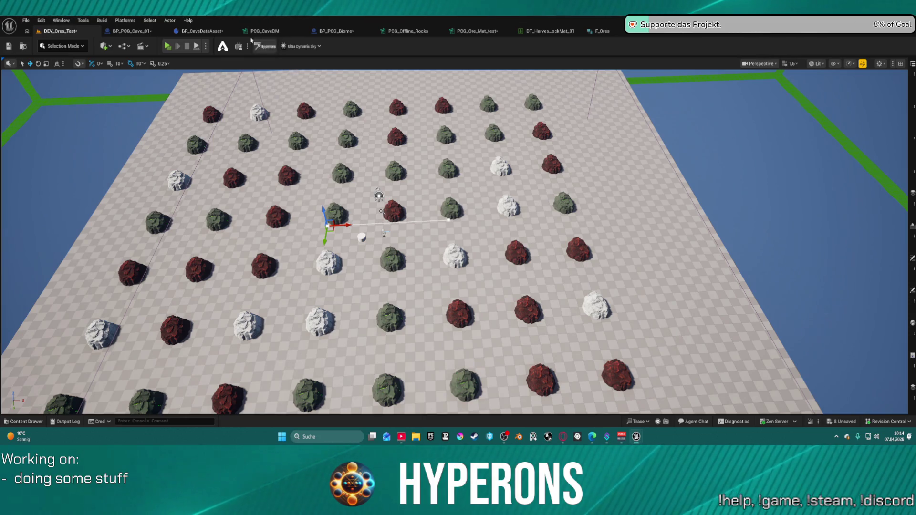
left_click(128, 31)
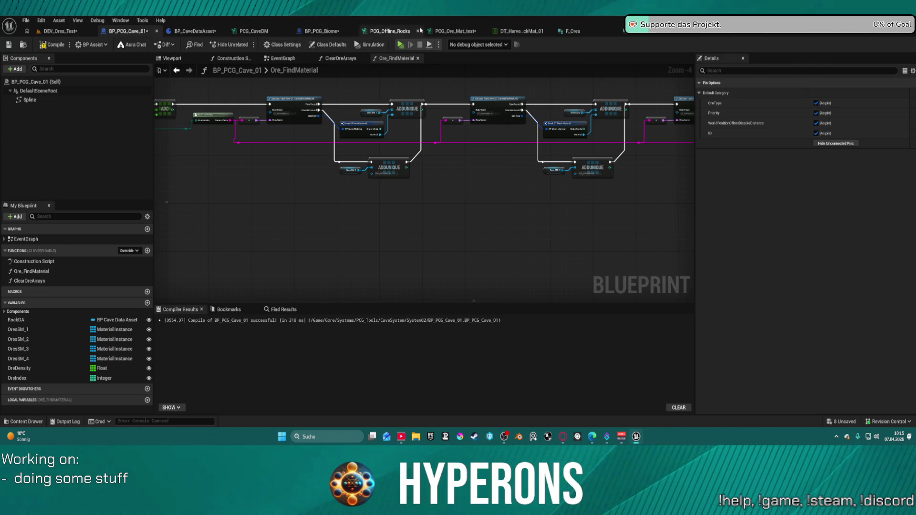
Switch back to the PCG_Ore_Mat_test ore graph.
left_click(454, 31)
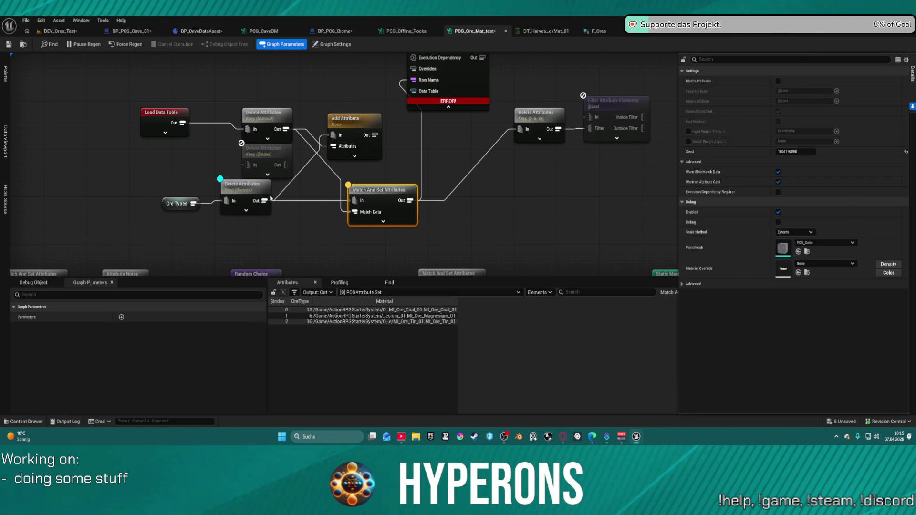
left_click(310, 310)
left_click(312, 316)
left_click(303, 322)
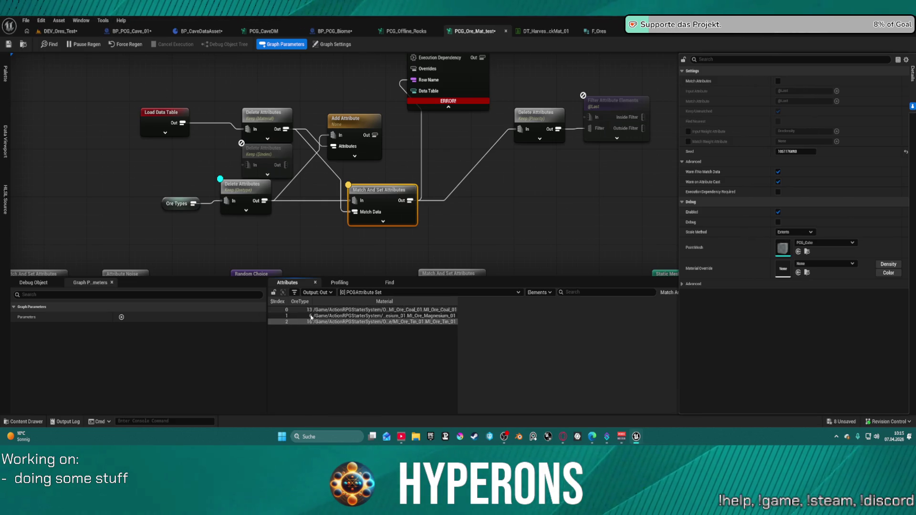
left_click(311, 316)
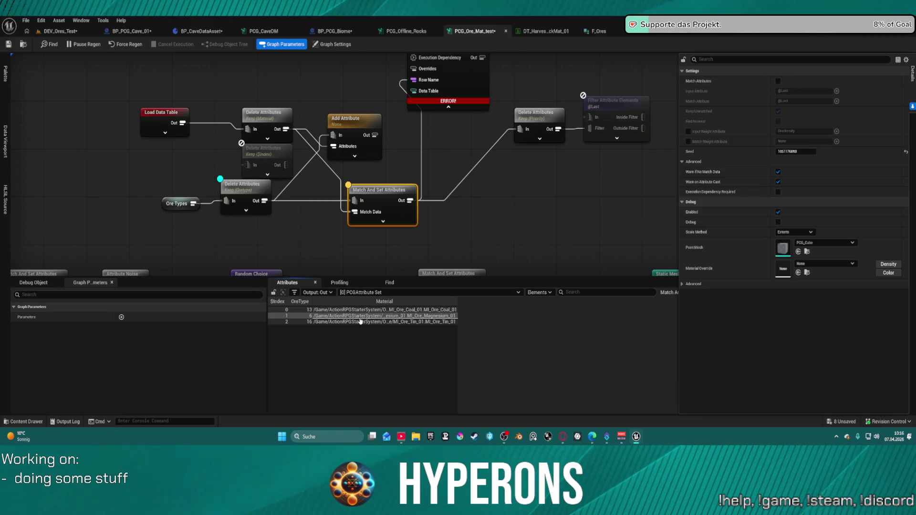
left_click(301, 310)
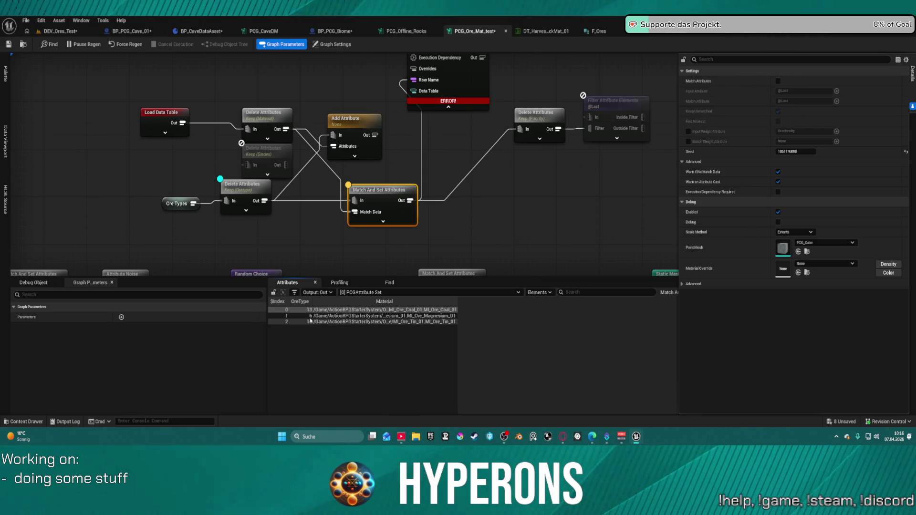
left_click(309, 317)
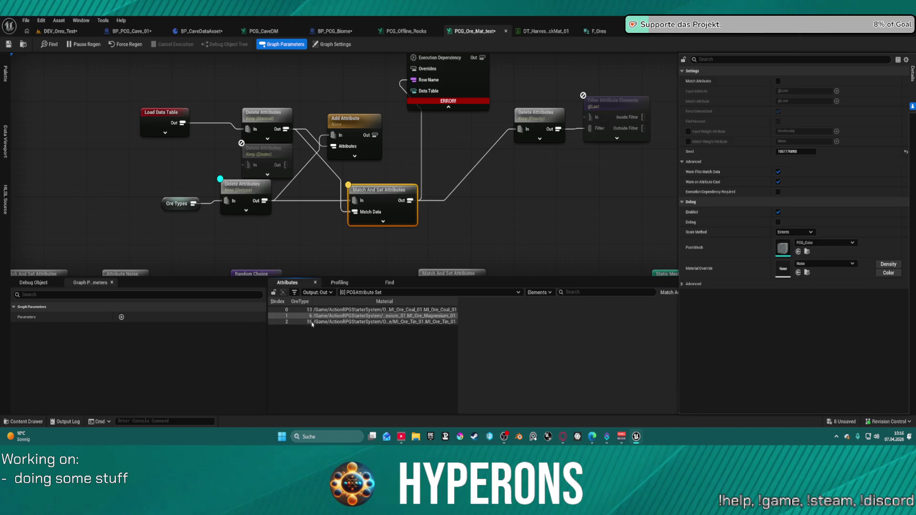
left_click(309, 323)
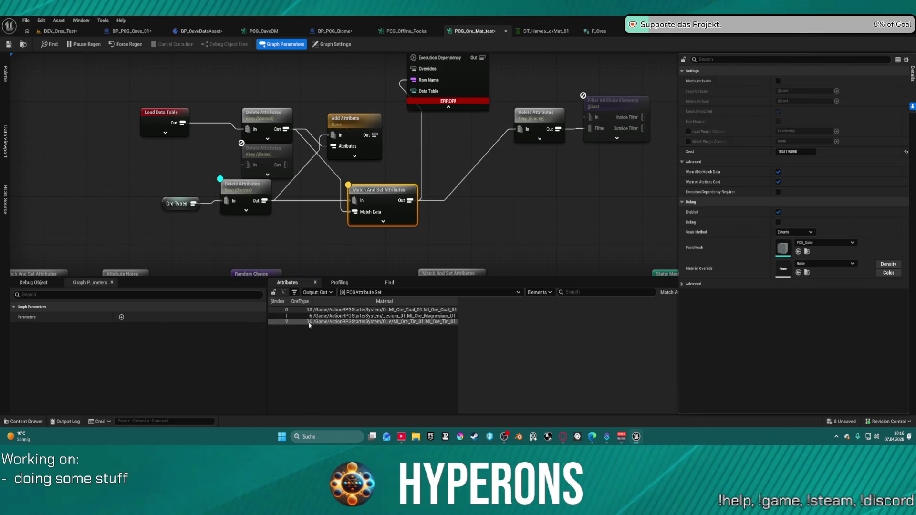